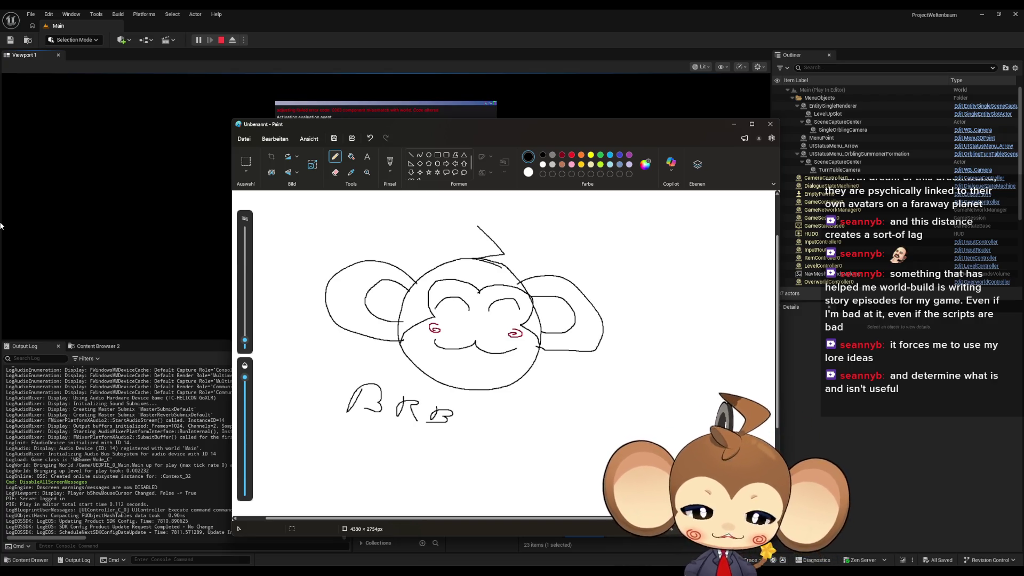
# Step: Close the Paint window with the monkey-face doodle and discard it with 'Nicht speichern'
pyautogui.click(770, 124)
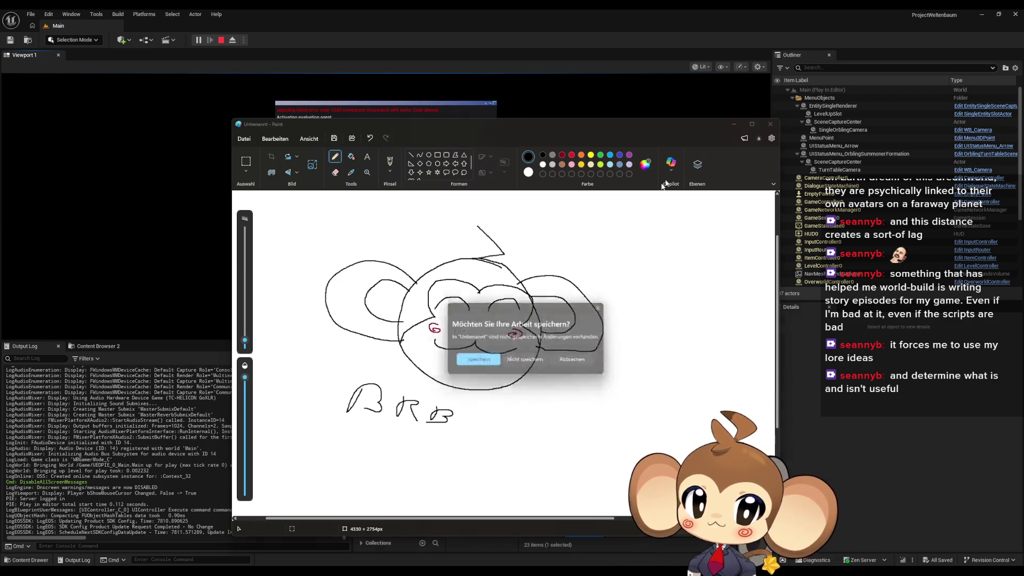
pyautogui.click(525, 359)
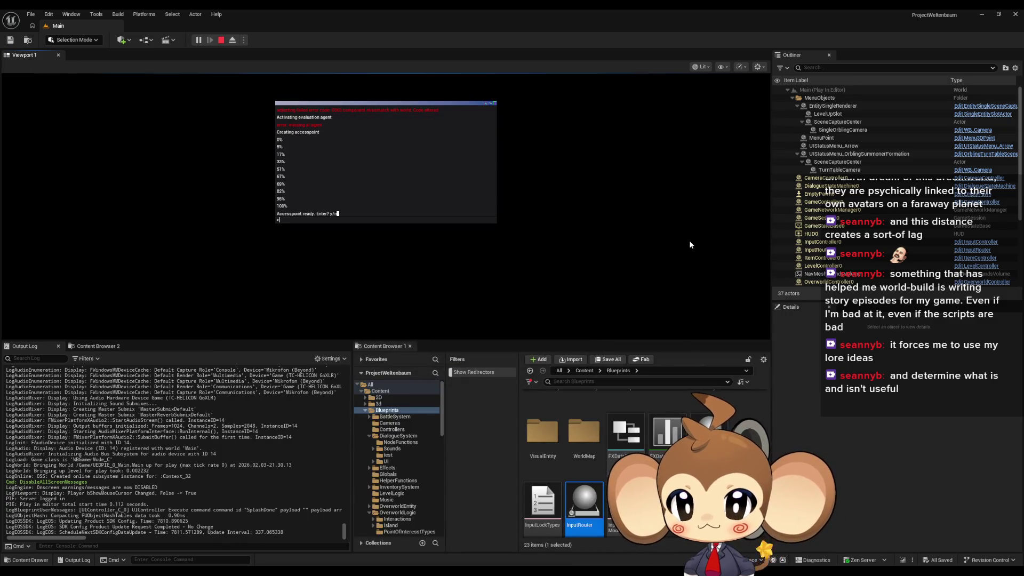
# Step: Submit the in-game terminal answer, watch the log, and end the Play-In-Editor session
pyautogui.press('Return')
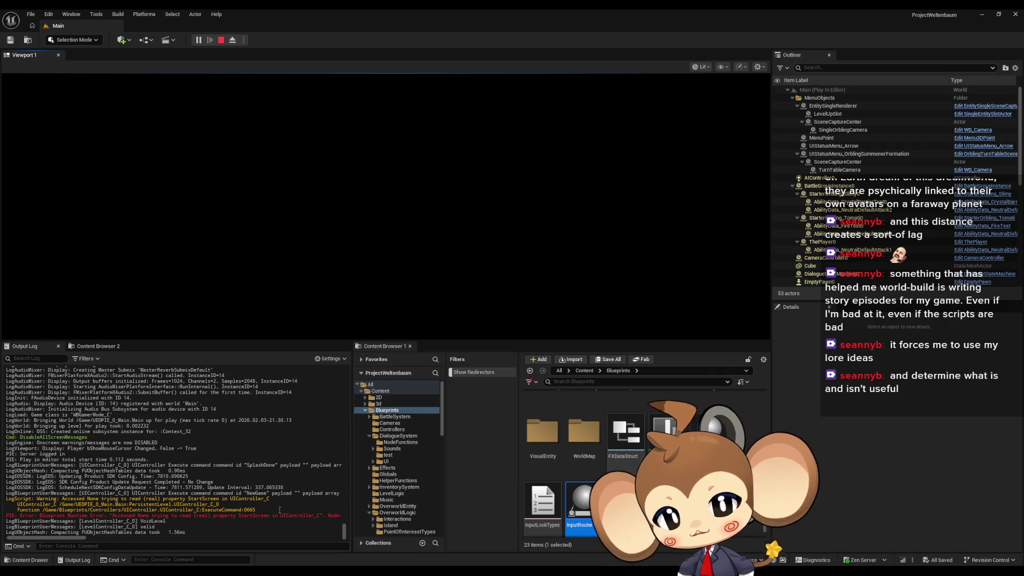
pyautogui.moveTo(80, 538)
pyautogui.mouseDown()
pyautogui.moveTo(130, 540)
pyautogui.moveTo(68, 539)
pyautogui.mouseUp()
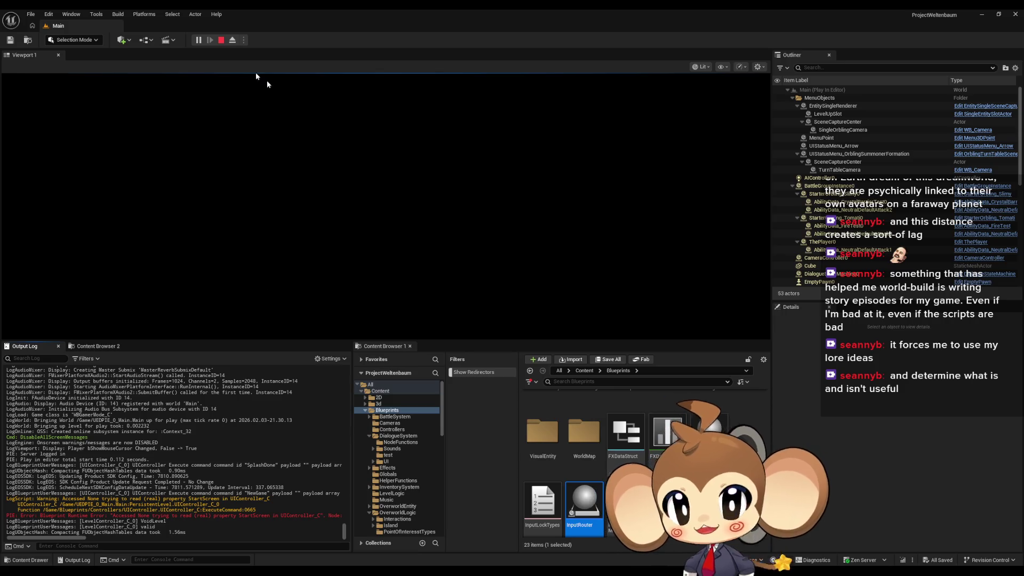
pyautogui.press('Escape')
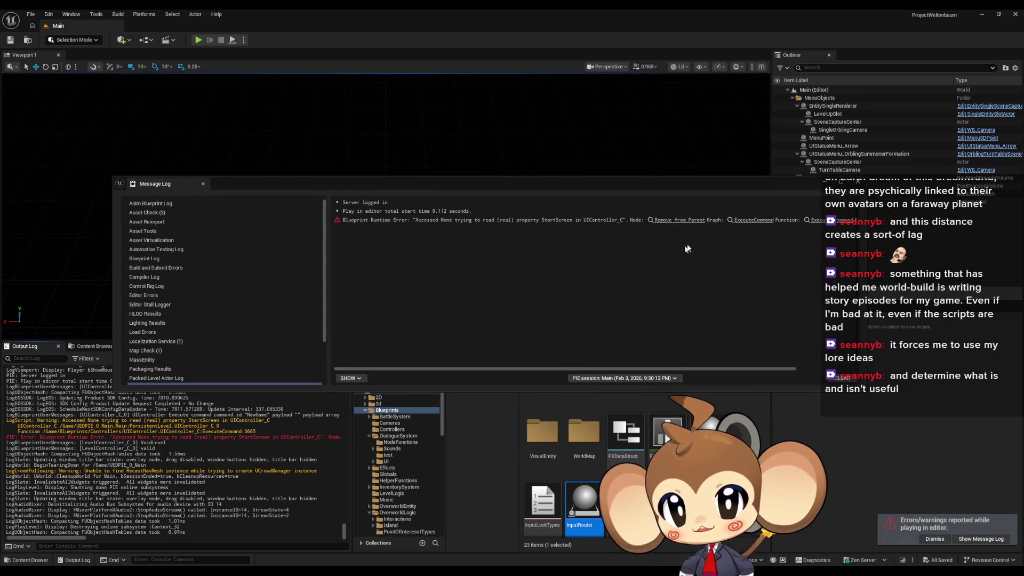
# Step: In UIController, wire the NewGame output directly to Set Fade Screen, bypassing the Start Screen removal
pyautogui.click(671, 220)
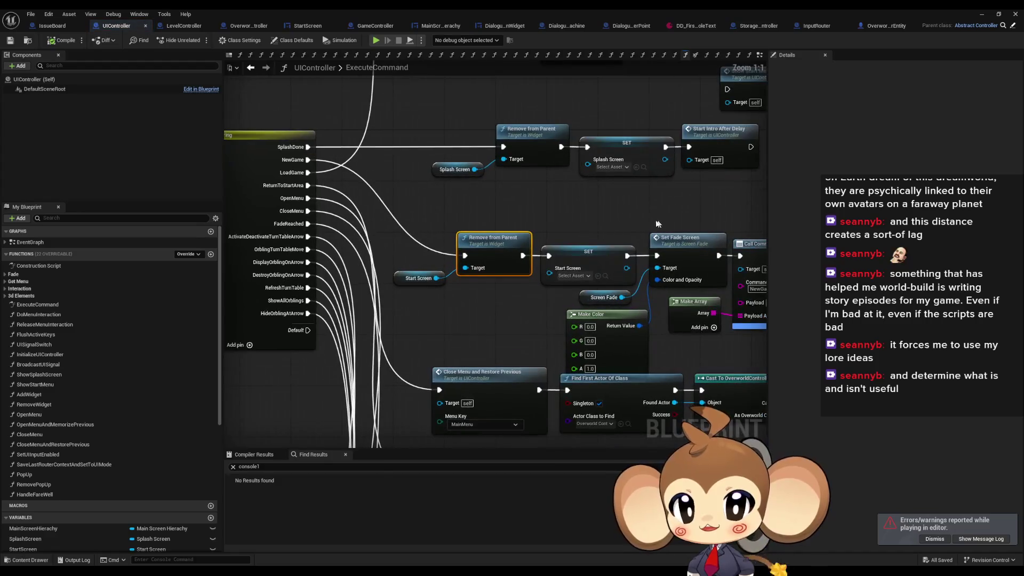
pyautogui.moveTo(427, 262)
pyautogui.mouseDown()
pyautogui.moveTo(499, 313)
pyautogui.moveTo(658, 320)
pyautogui.mouseUp()
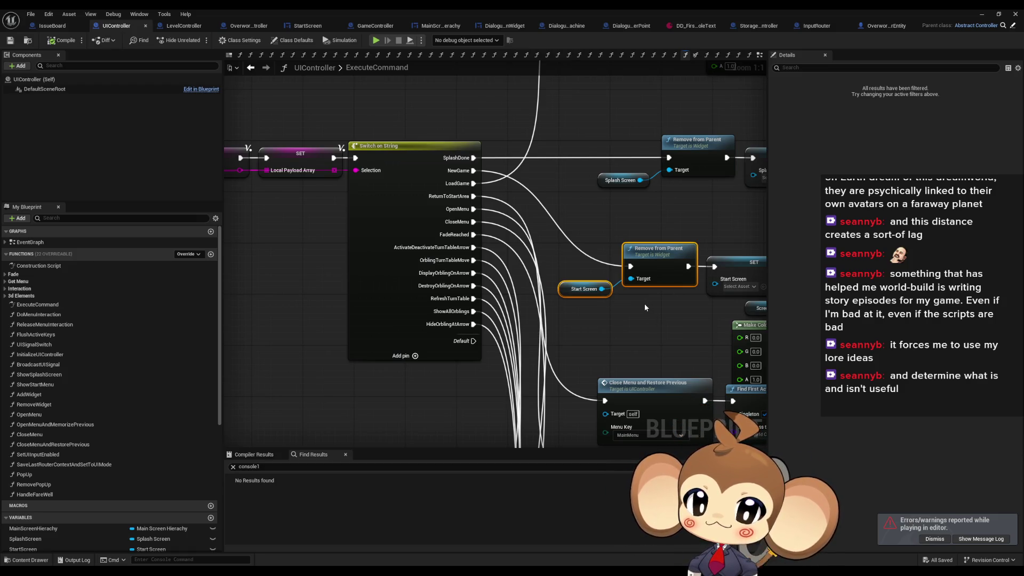
pyautogui.moveTo(672, 318)
pyautogui.mouseDown()
pyautogui.moveTo(497, 299)
pyautogui.moveTo(426, 360)
pyautogui.moveTo(399, 370)
pyautogui.mouseUp()
pyautogui.moveTo(352, 240); pyautogui.dragTo(431, 245)
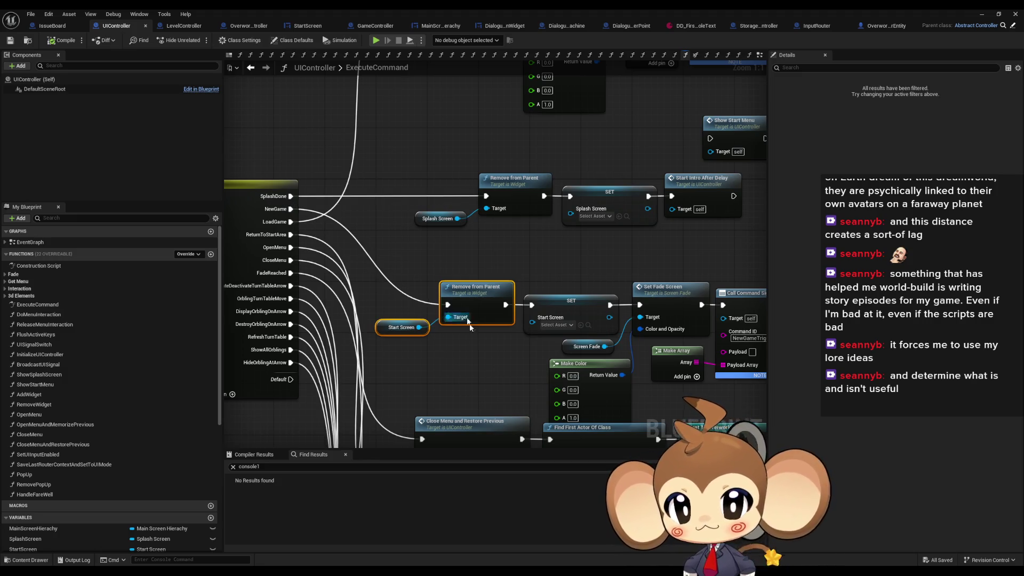
pyautogui.moveTo(396, 323); pyautogui.dragTo(535, 337)
pyautogui.click(440, 254)
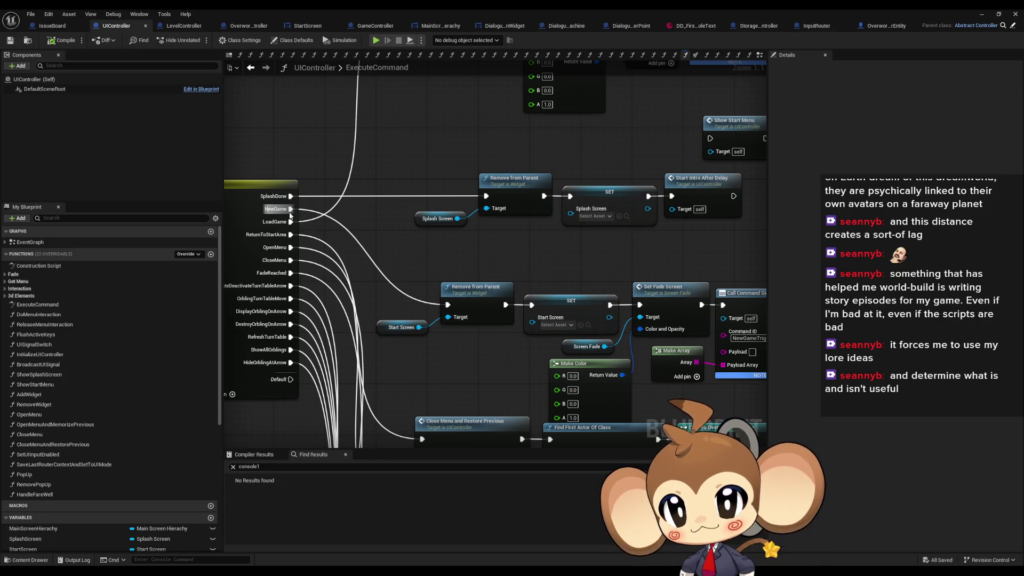
pyautogui.moveTo(290, 209)
pyautogui.mouseDown()
pyautogui.moveTo(578, 265)
pyautogui.moveTo(640, 305)
pyautogui.mouseUp()
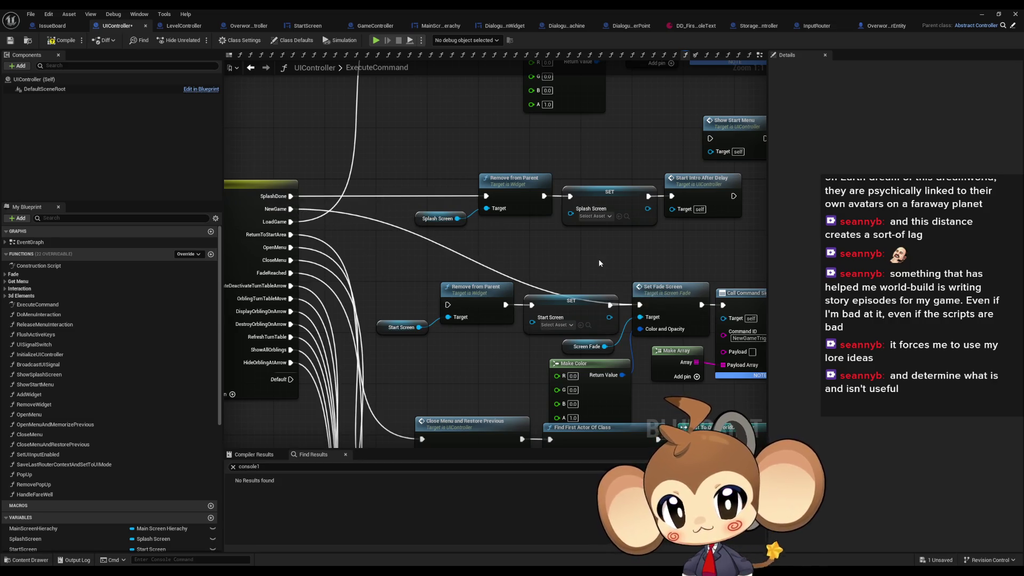
# Step: Compile and save the UIController Blueprint, then minimize its editor
pyautogui.click(63, 41)
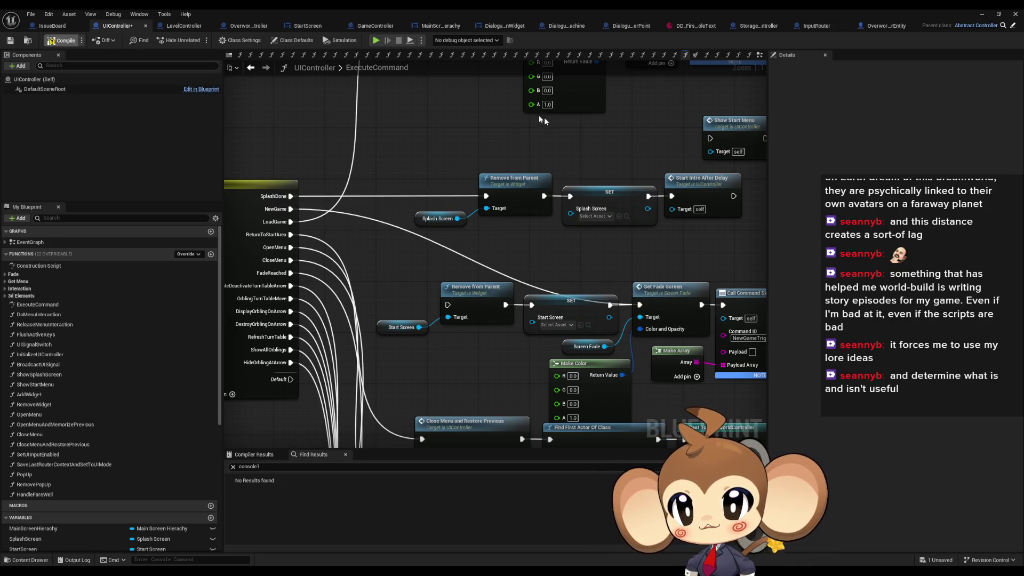
pyautogui.hotkey('ctrl', 's')
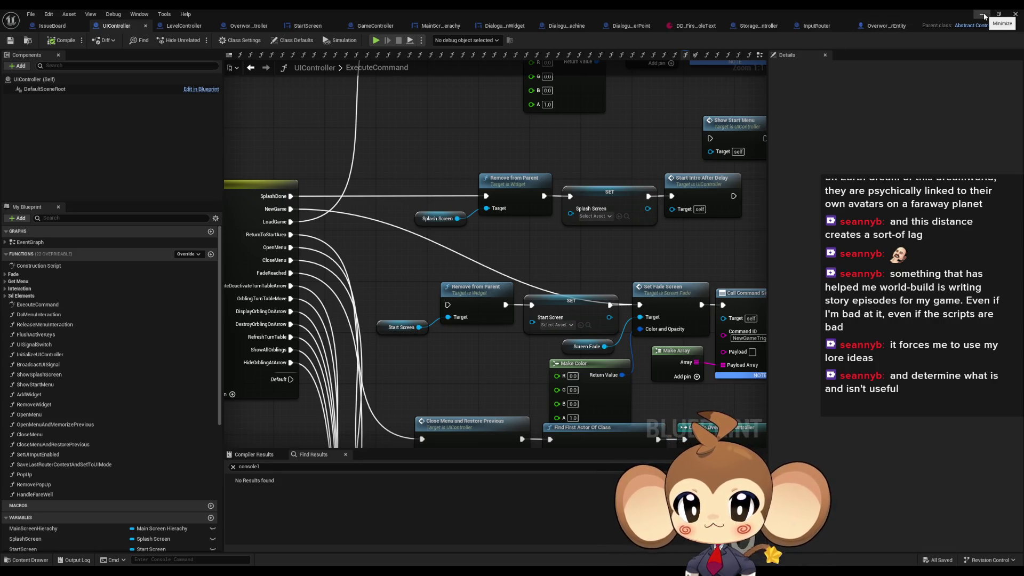
pyautogui.click(982, 15)
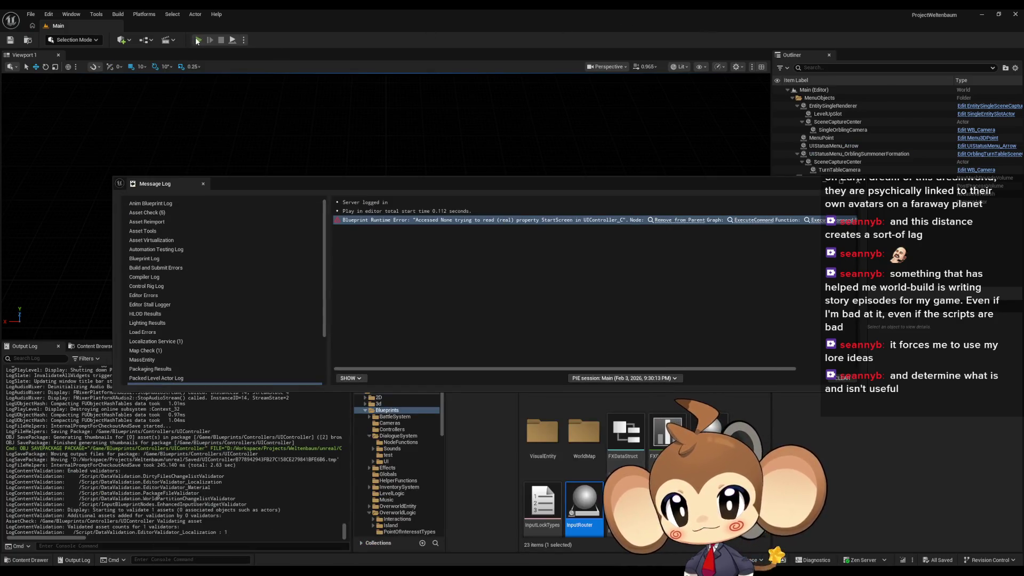
# Step: Start a fresh Play-In-Editor session and click through the intro dialogue pages
pyautogui.click(447, 232)
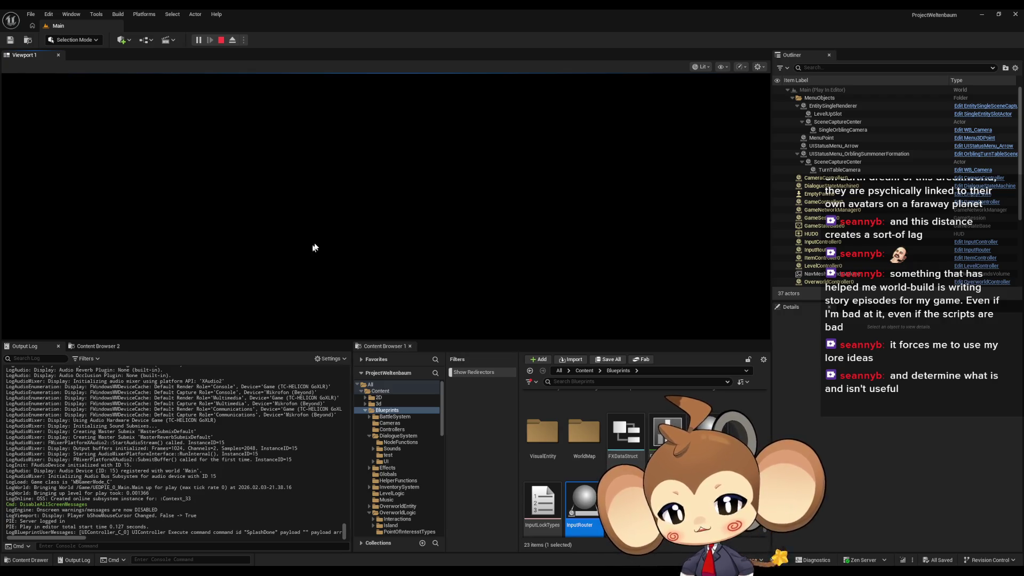
pyautogui.click(368, 223)
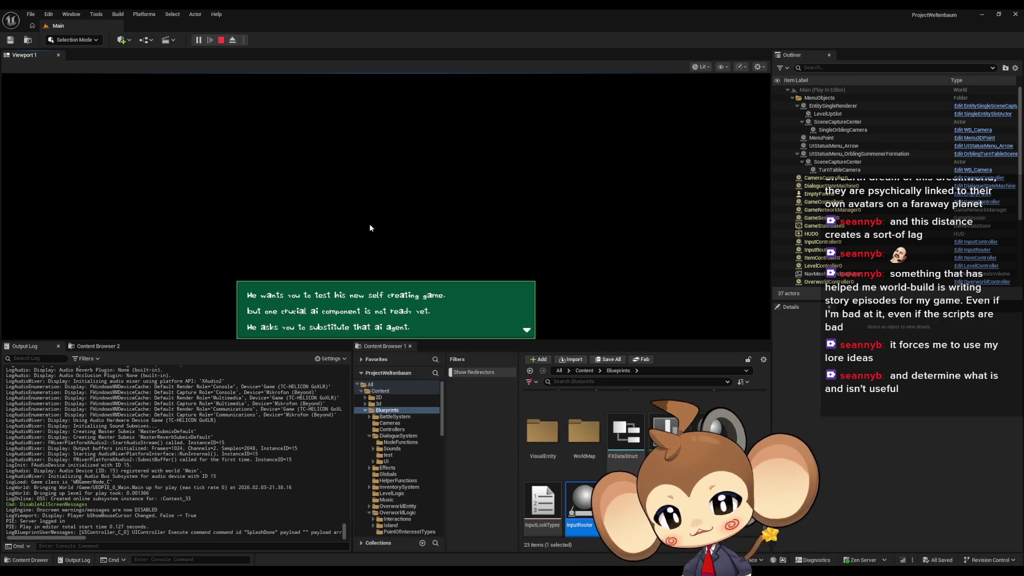
pyautogui.click(370, 224)
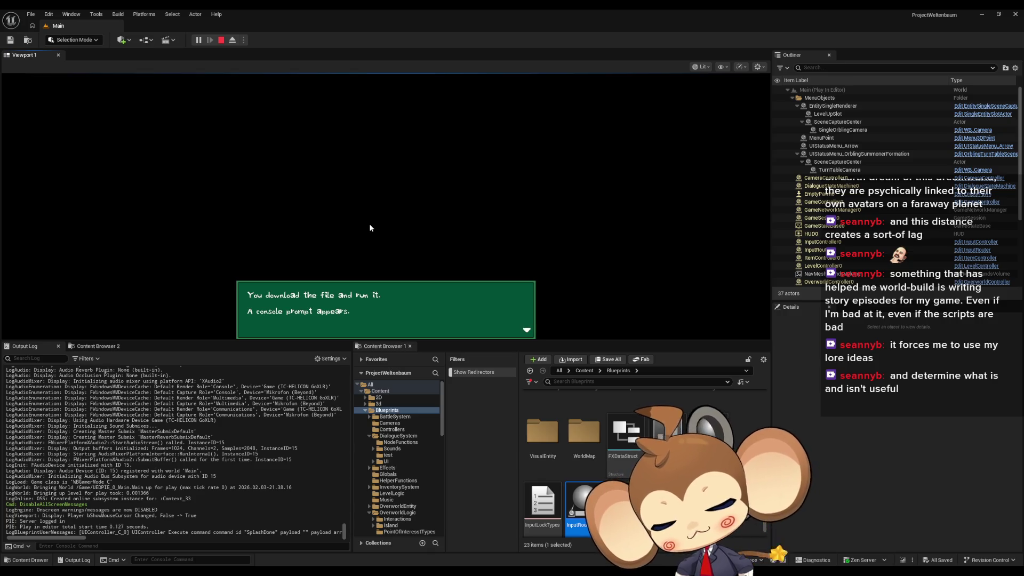
pyautogui.click(369, 228)
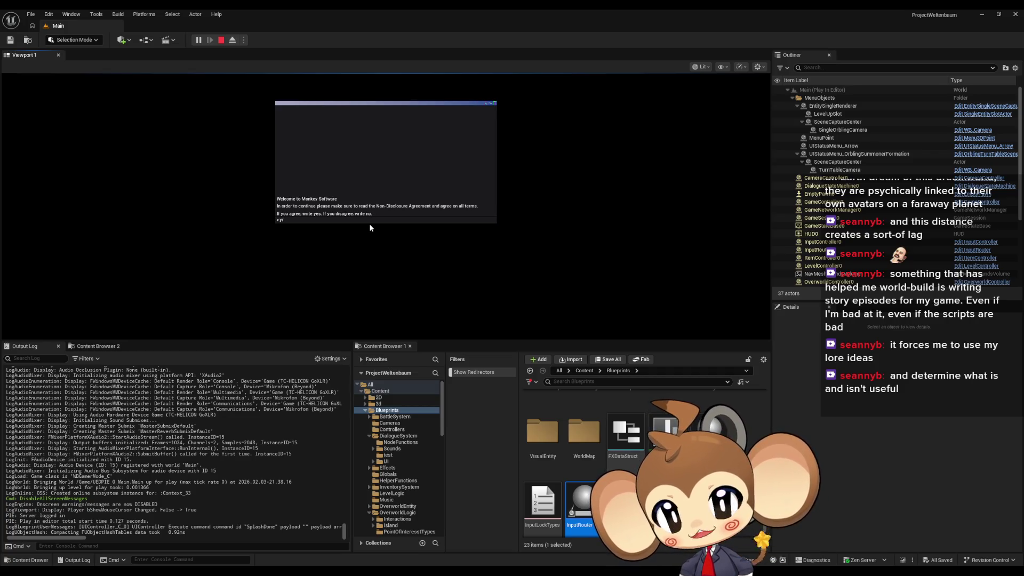
# Step: Answer 'yes' to accept the in-game agreement, then confirm creating the world
pyautogui.press('BackSpace')
pyautogui.write('es')
pyautogui.press('Return')
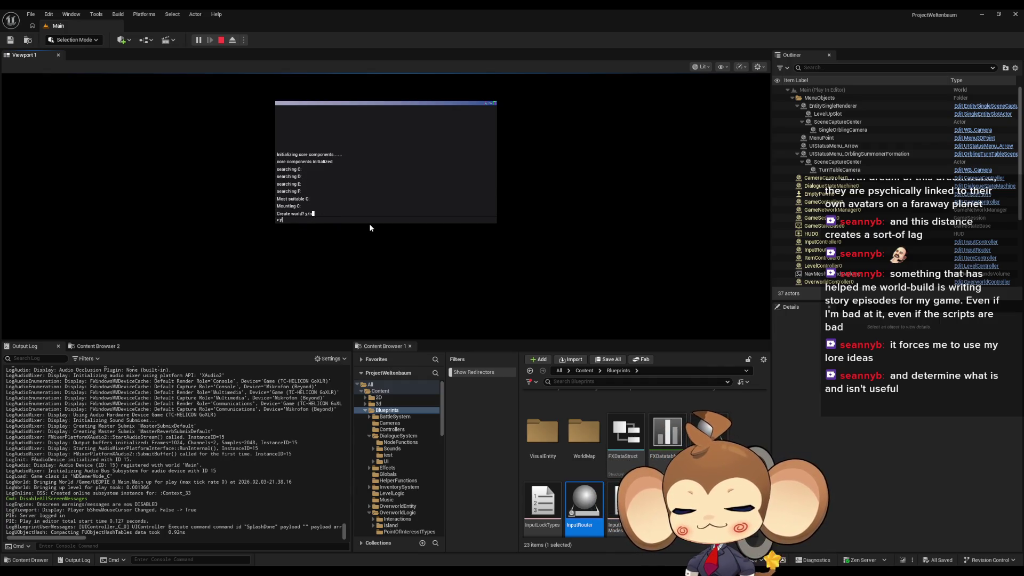
pyautogui.press('Return')
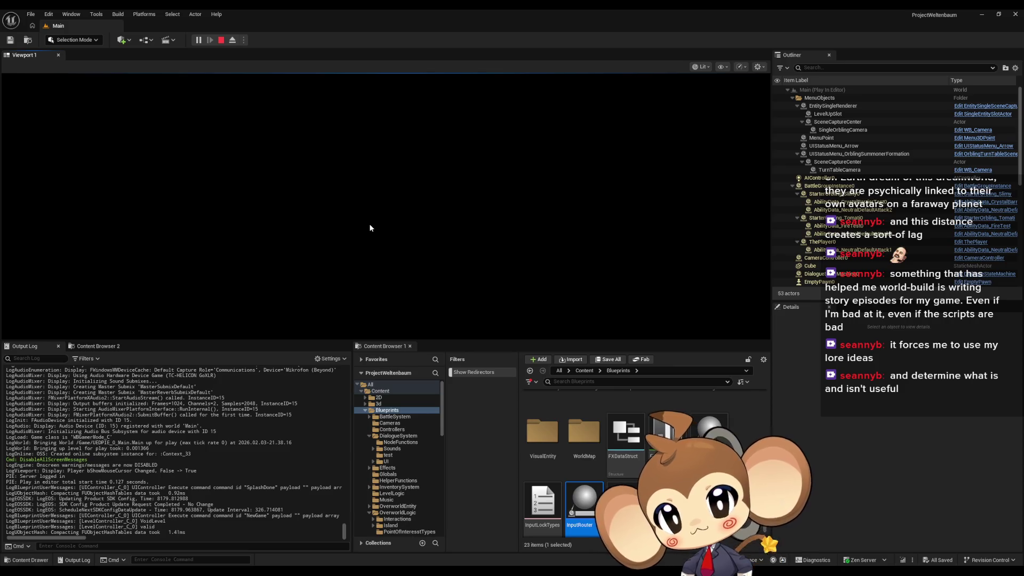
# Step: Leave the player view and inspect AIController0, MenuPoint and LevelUpSlot, collapsing the menu folders
pyautogui.click(233, 41)
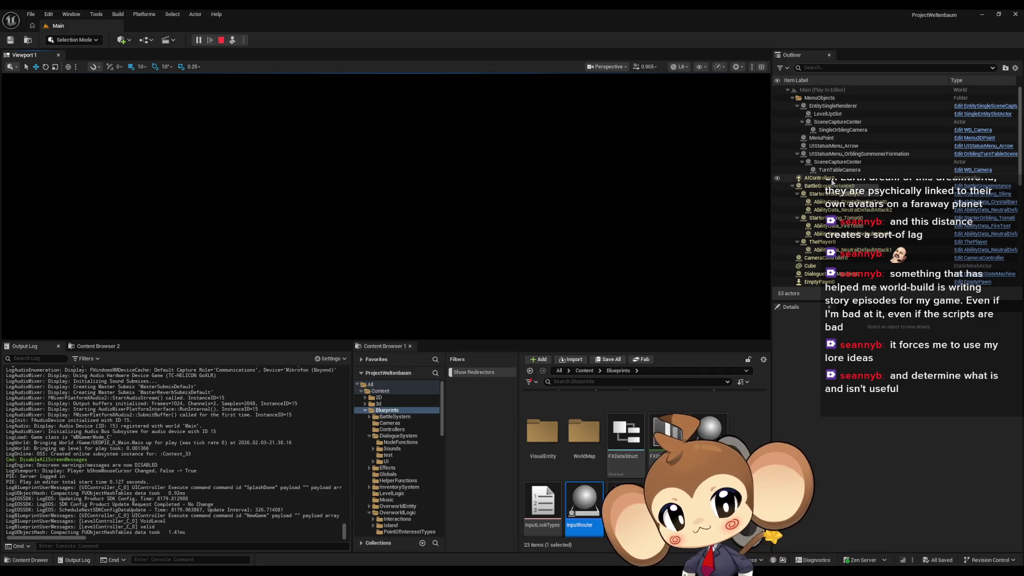
pyautogui.click(830, 179)
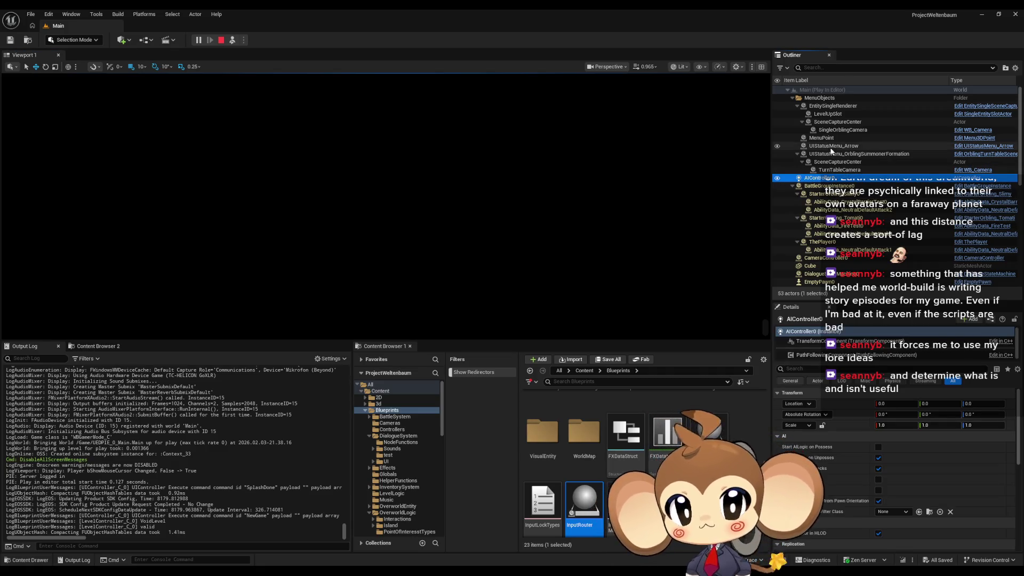
pyautogui.click(830, 138)
pyautogui.scroll(-10, 873, 196)
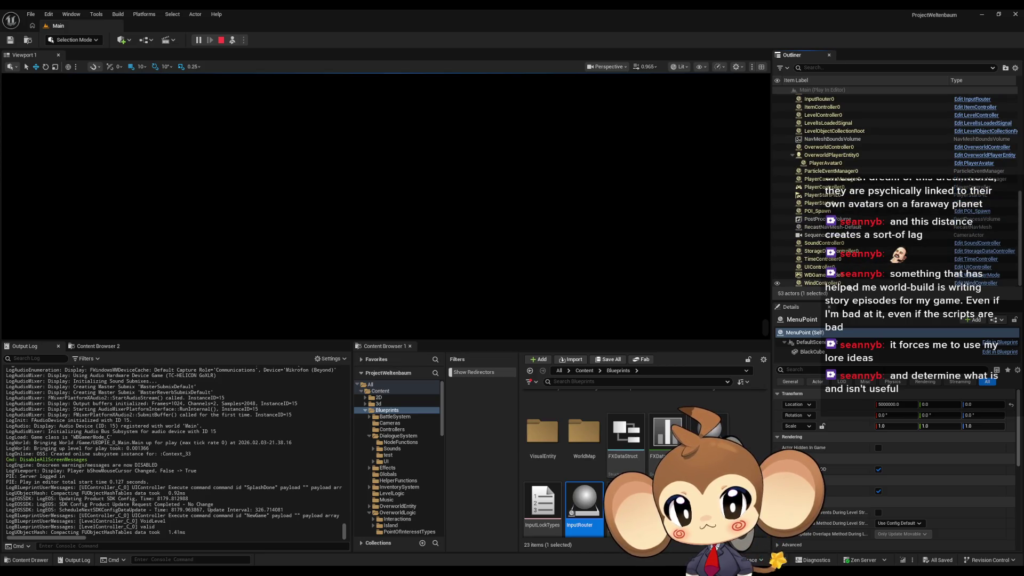
pyautogui.scroll(3, 845, 240)
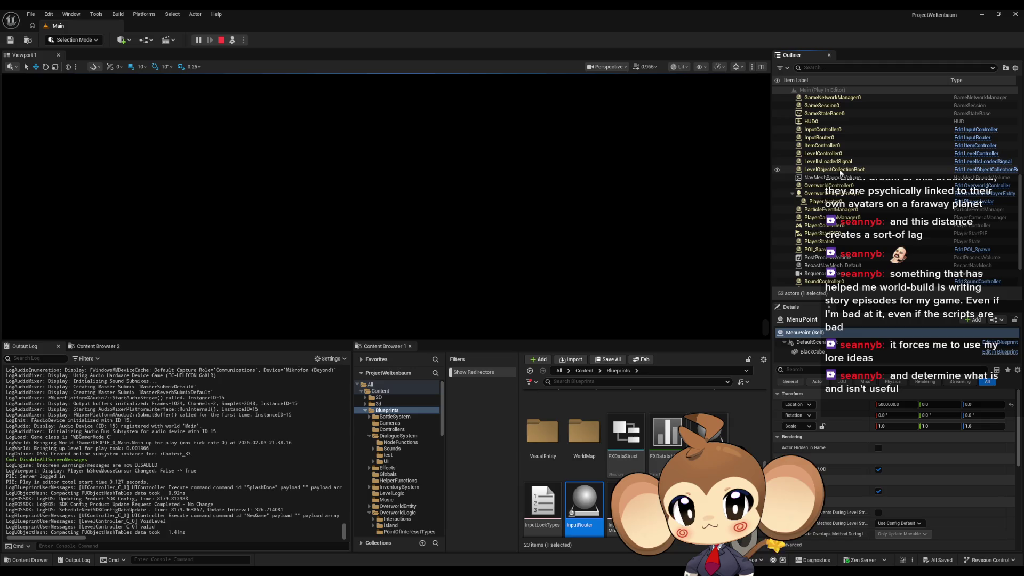
pyautogui.scroll(8, 840, 173)
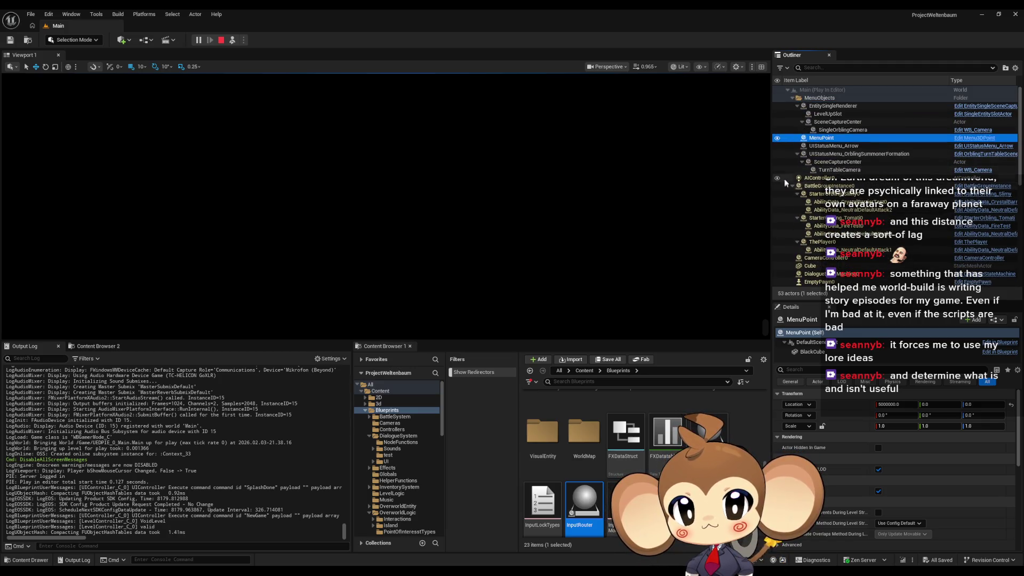
pyautogui.click(801, 157)
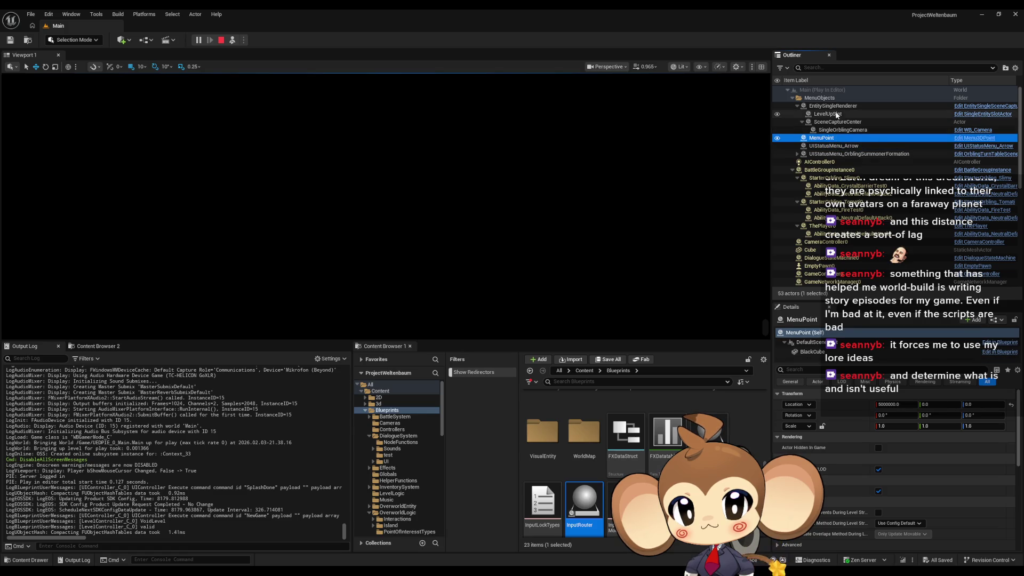
pyautogui.click(802, 122)
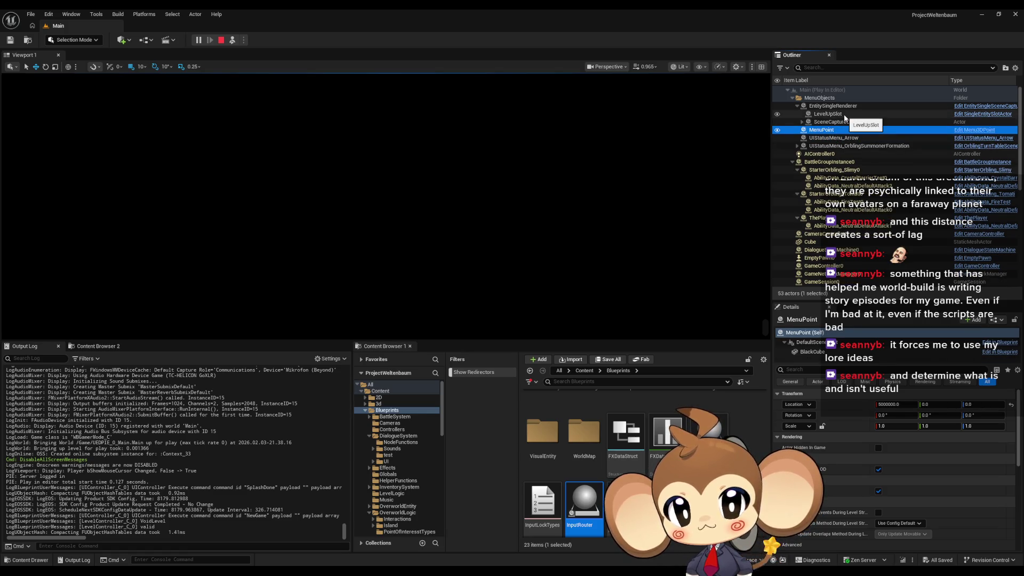
pyautogui.click(845, 115)
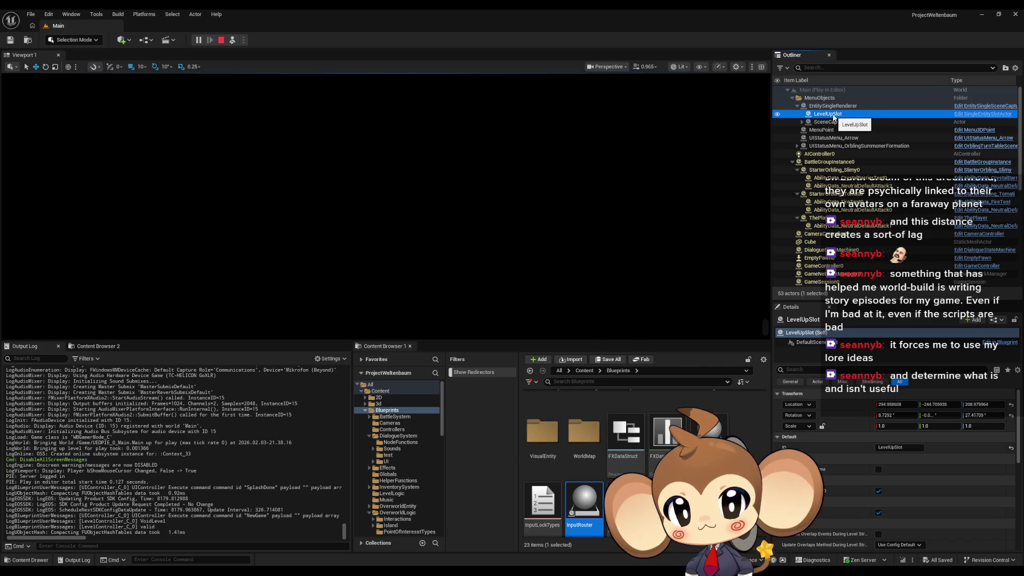
pyautogui.scroll(-1, 806, 125)
pyautogui.scroll(1, 802, 128)
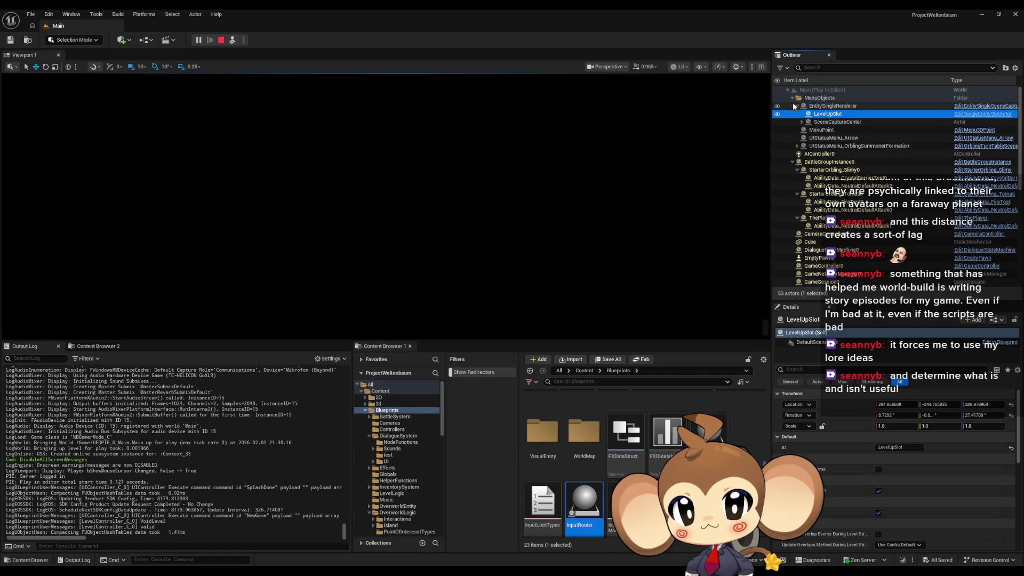
pyautogui.click(793, 98)
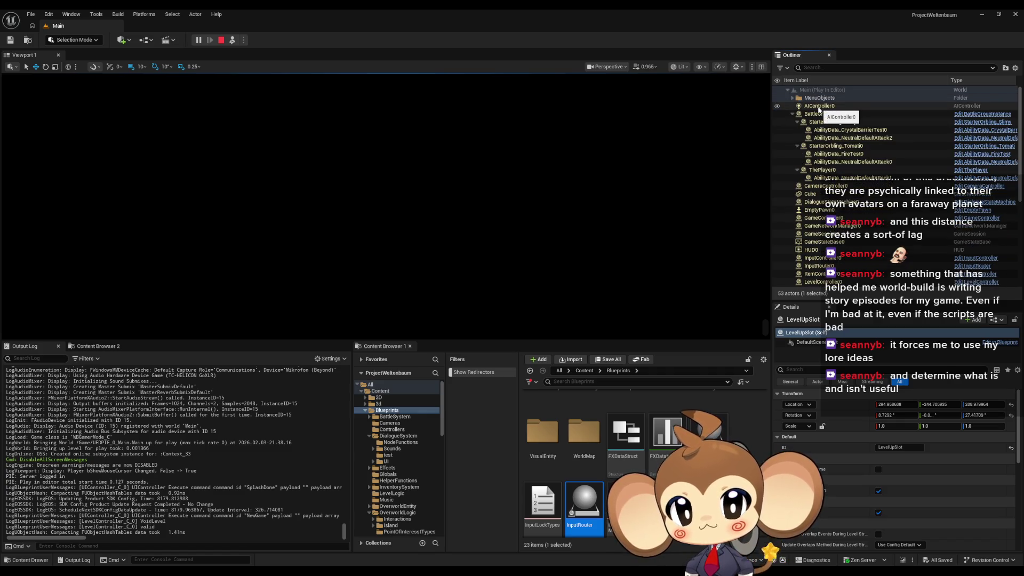
# Step: Inspect Cube, POI_Spawn, UIController0, PlayerCameraManager0 and Overworld actors, then stop the session
pyautogui.click(811, 194)
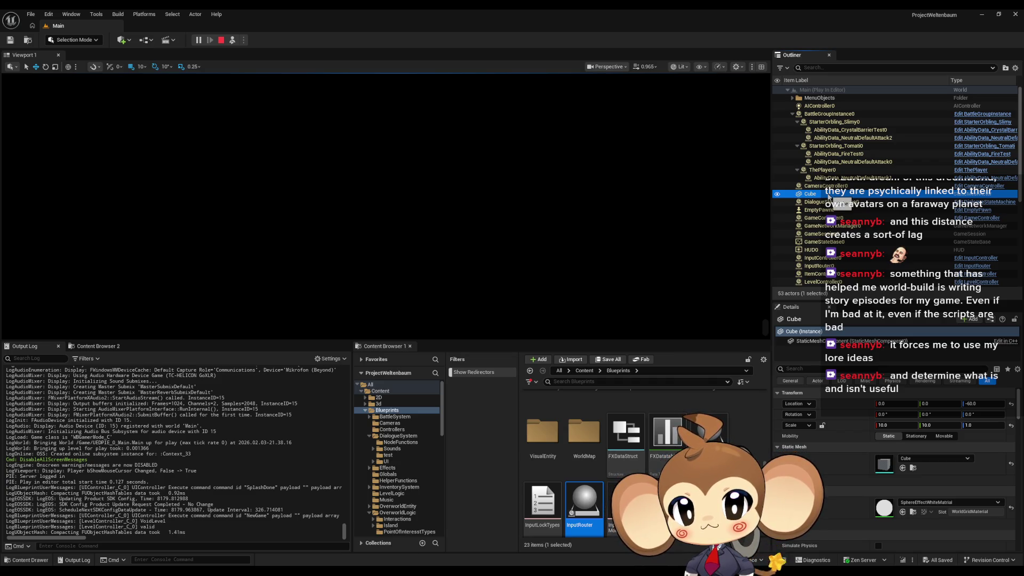
pyautogui.scroll(-7, 829, 196)
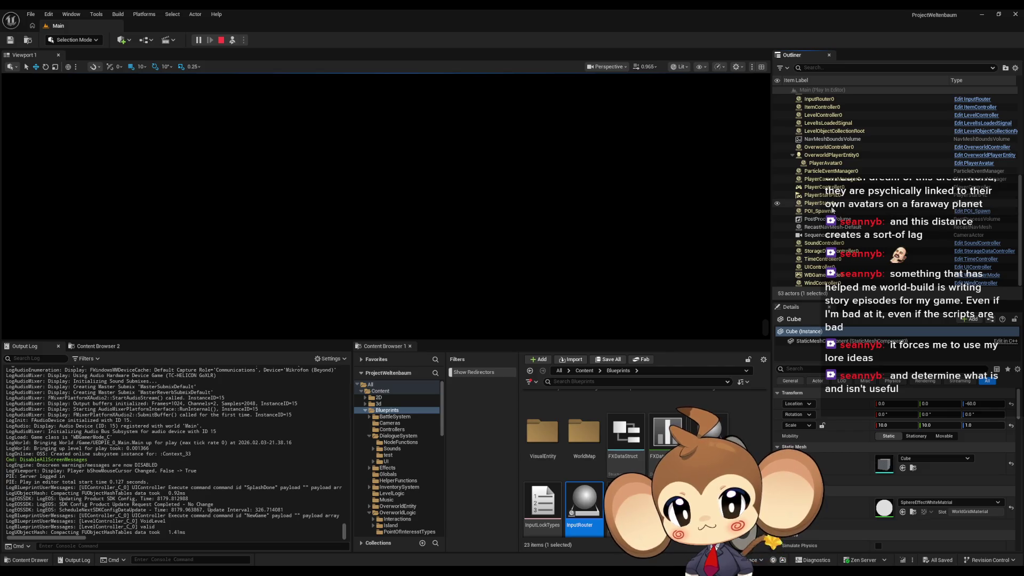
pyautogui.click(830, 211)
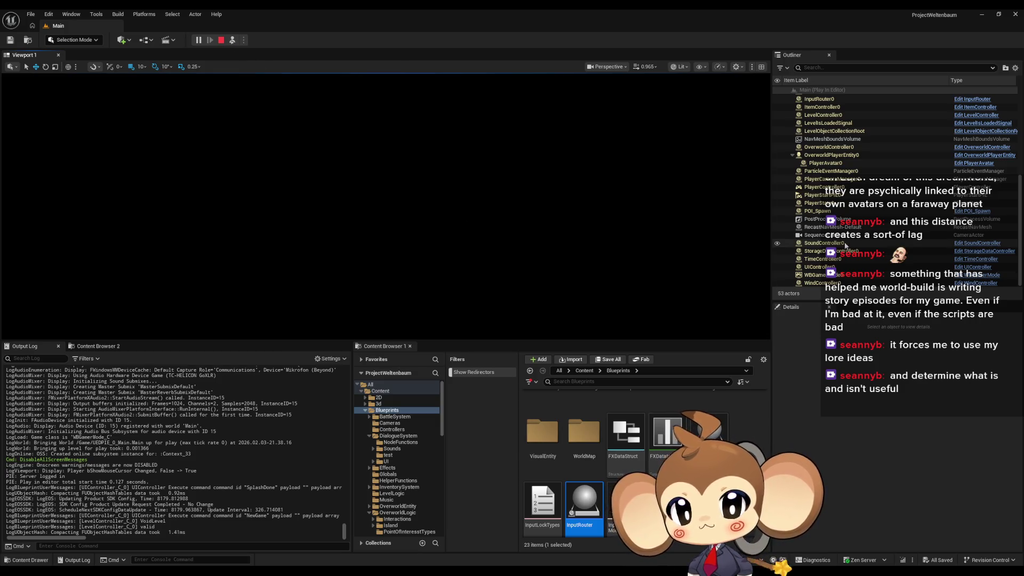
pyautogui.click(811, 267)
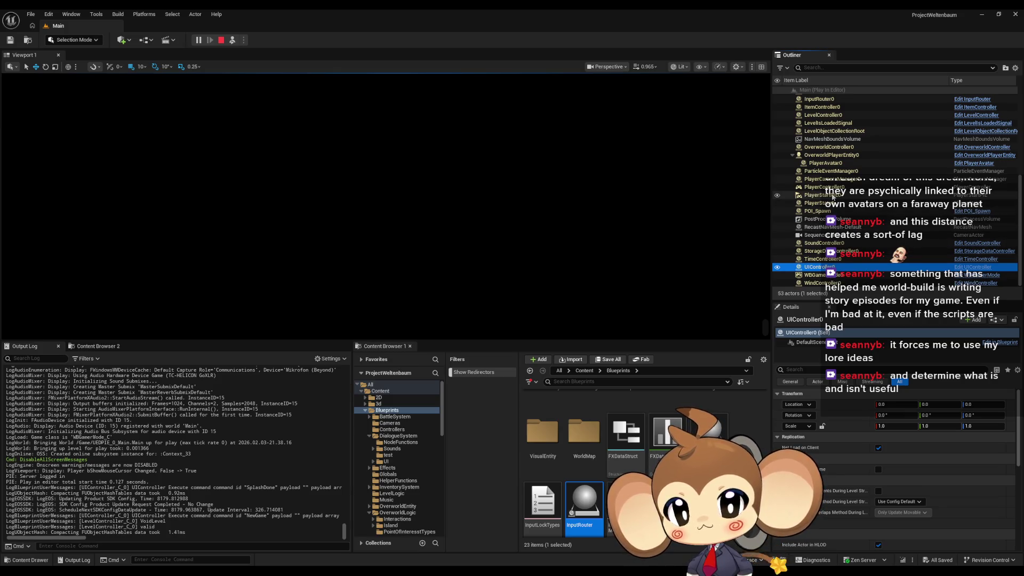
pyautogui.click(841, 171)
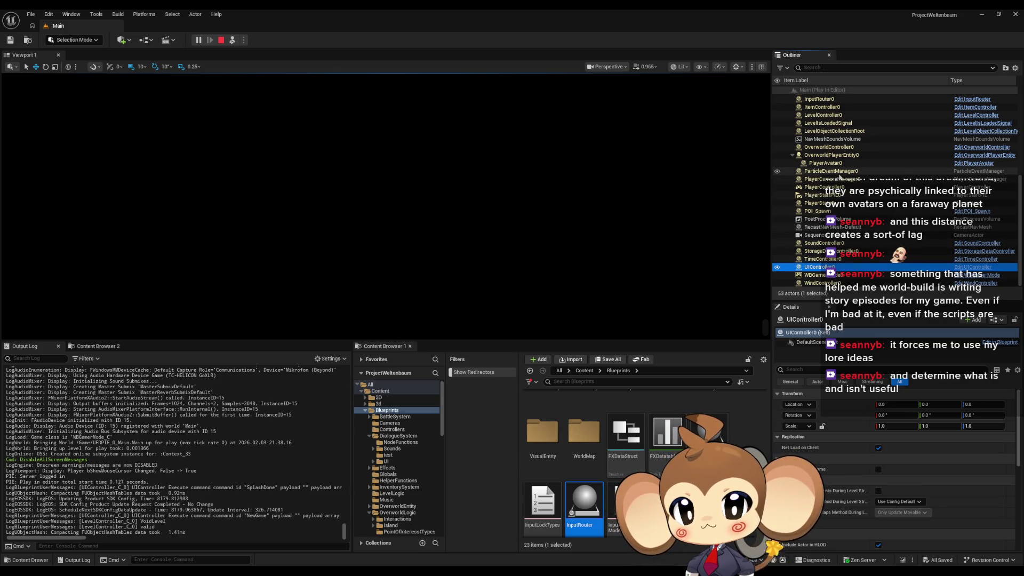
pyautogui.click(842, 180)
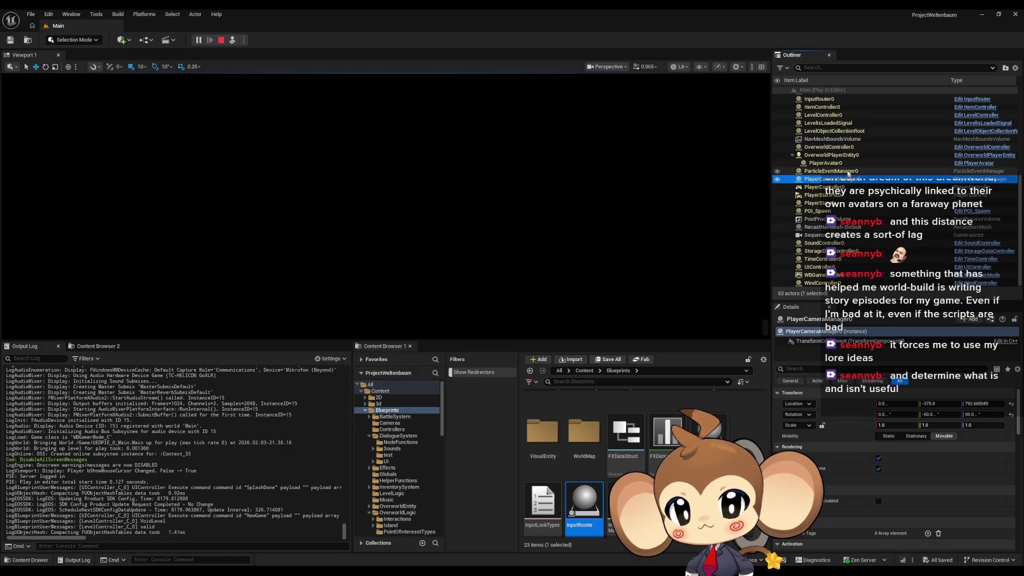
pyautogui.click(852, 156)
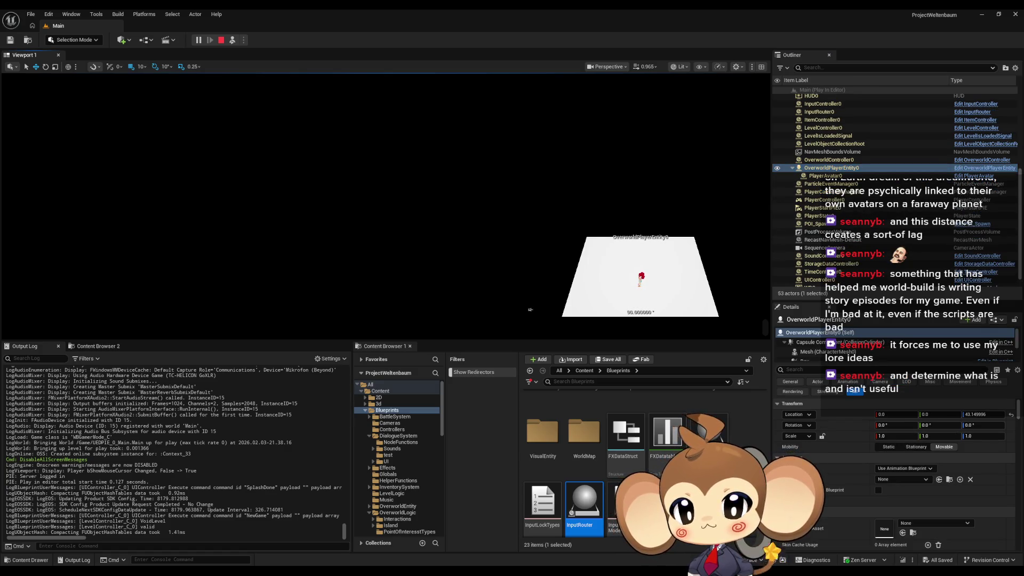
pyautogui.click(852, 160)
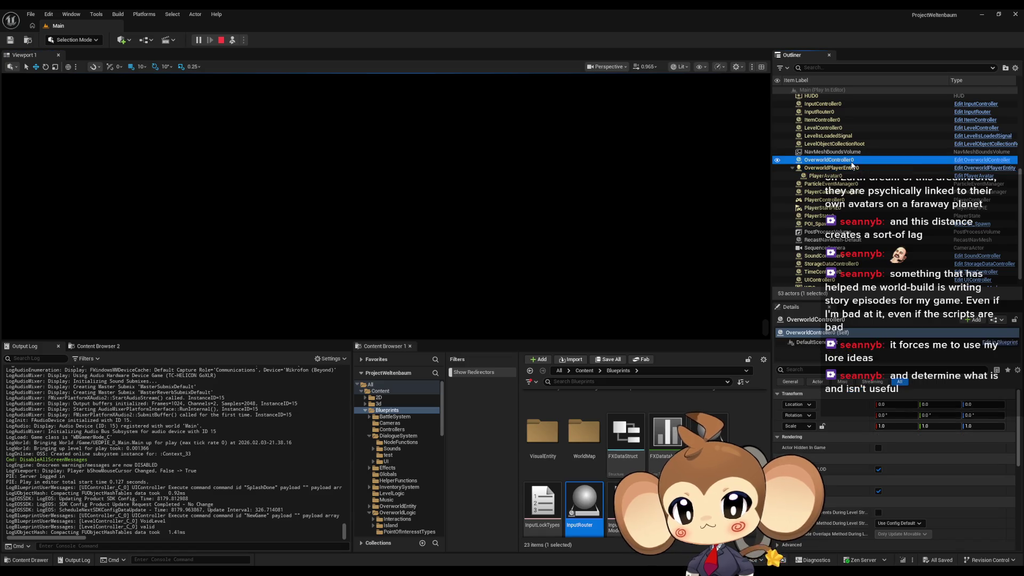
pyautogui.click(851, 168)
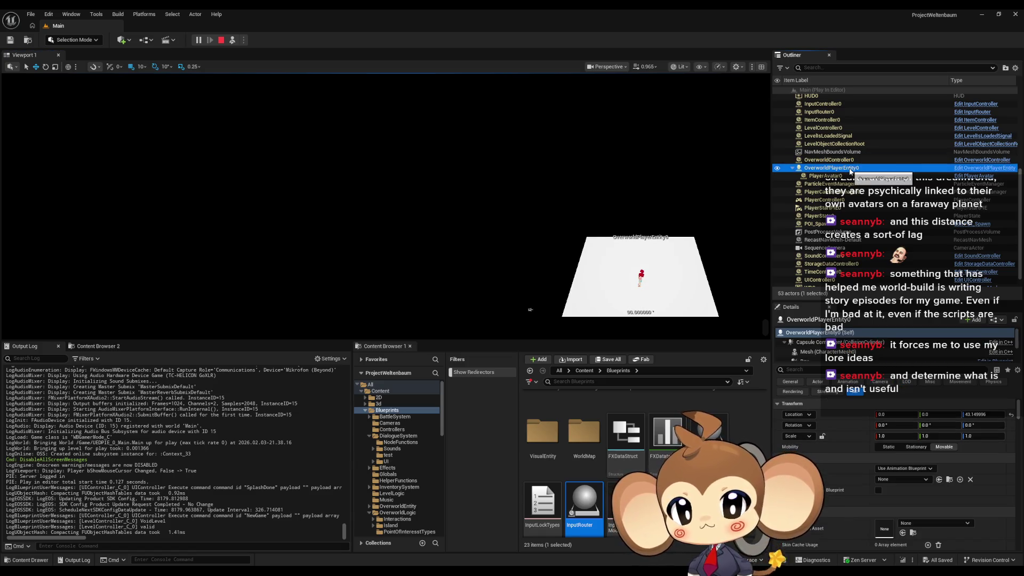
pyautogui.click(848, 160)
pyautogui.click(845, 137)
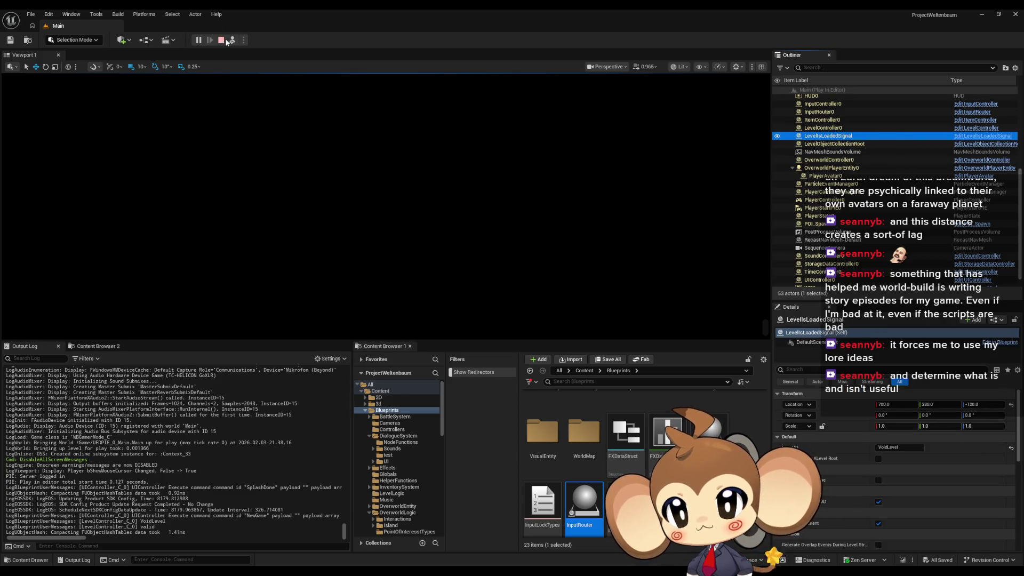
pyautogui.click(221, 40)
# Step: Bring UIController's ExecuteCommand graph forward and select the NewGame branch's Call Command Signal node
pyautogui.moveTo(420, 569)
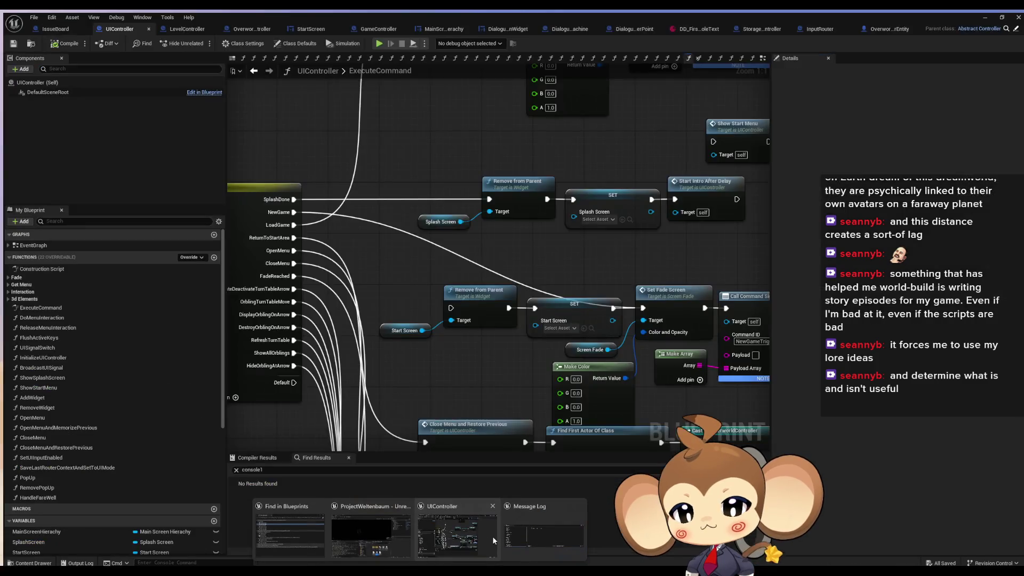
pyautogui.click(492, 536)
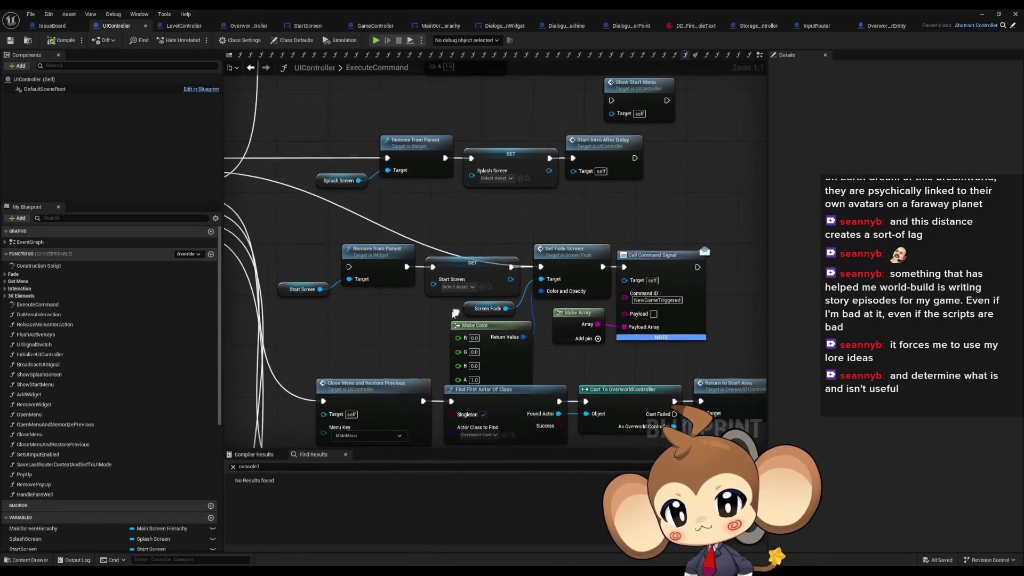
pyautogui.click(677, 259)
pyautogui.moveTo(751, 275)
pyautogui.mouseDown()
pyautogui.moveTo(674, 262)
pyautogui.moveTo(657, 206)
pyautogui.mouseUp()
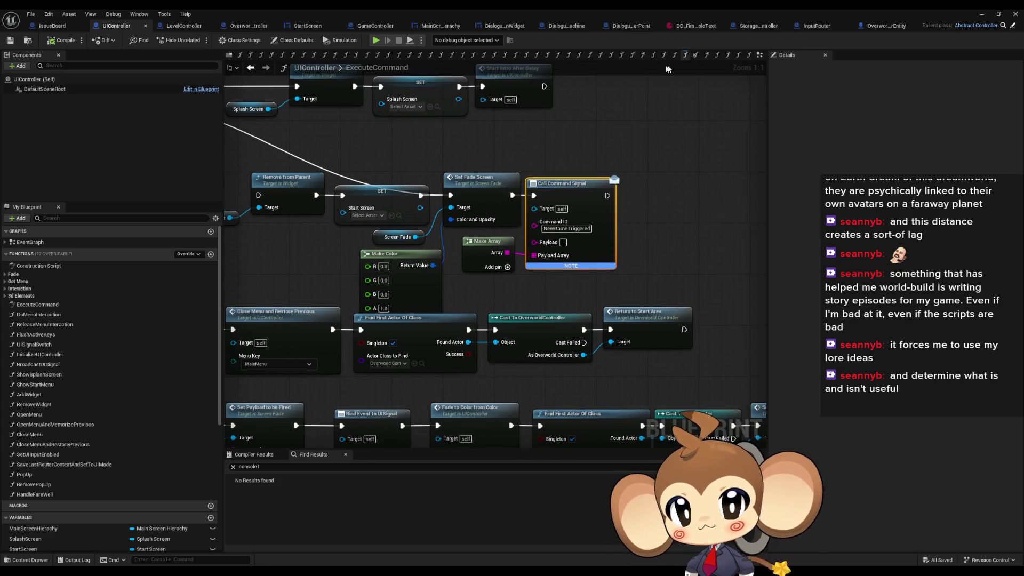
pyautogui.moveTo(497, 124)
pyautogui.mouseDown()
pyautogui.moveTo(548, 125)
pyautogui.moveTo(470, 126)
pyautogui.mouseUp()
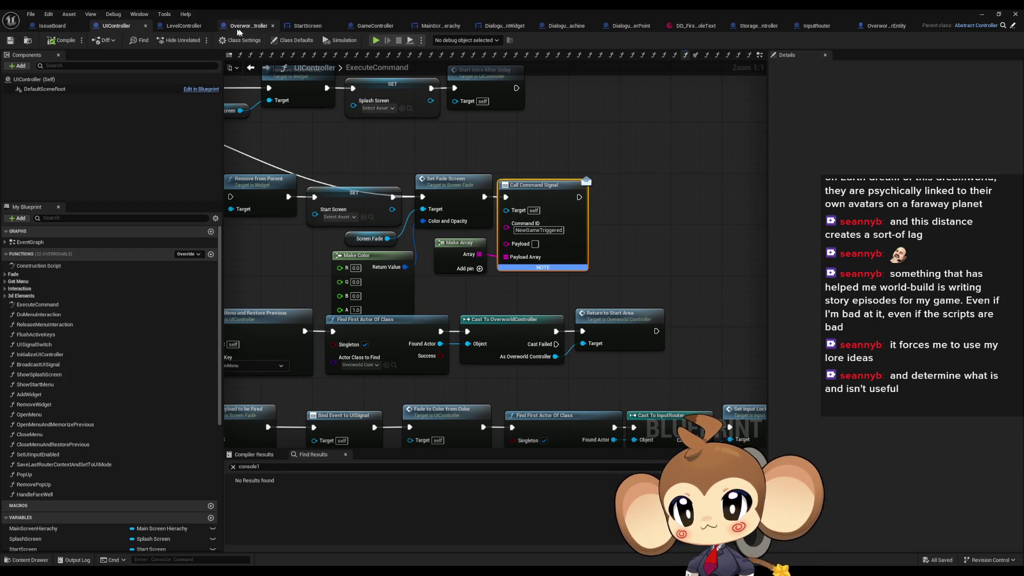
# Step: Open GameController's ExecuteCommand graph and select the storage data and time controller initialization nodes
pyautogui.click(375, 25)
pyautogui.click(414, 69)
pyautogui.moveTo(415, 77)
pyautogui.mouseDown()
pyautogui.moveTo(380, 155)
pyautogui.moveTo(403, 177)
pyautogui.mouseUp()
pyautogui.moveTo(569, 248); pyautogui.dragTo(302, 201)
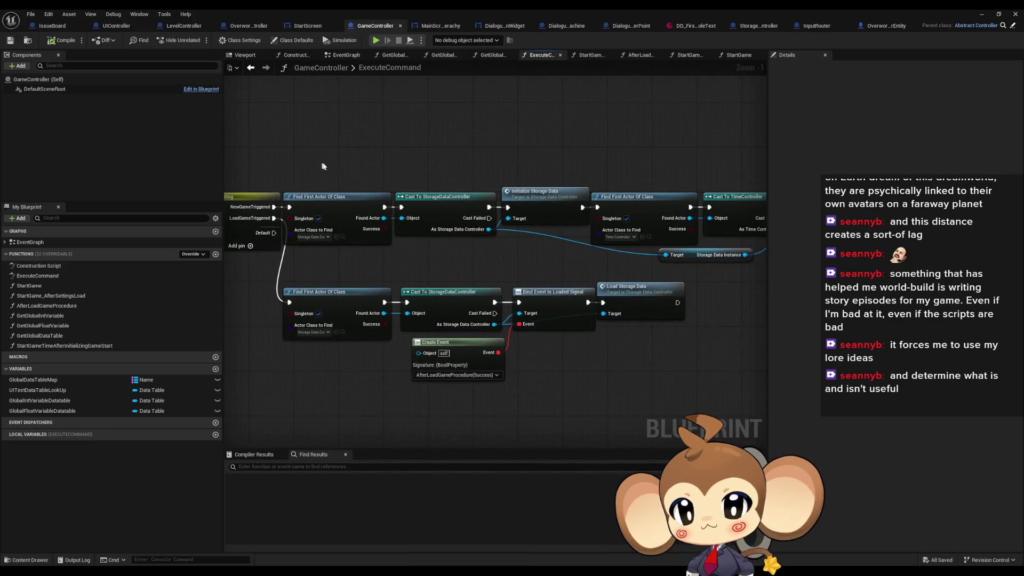
pyautogui.moveTo(324, 164)
pyautogui.mouseDown()
pyautogui.moveTo(546, 239)
pyautogui.moveTo(285, 242)
pyautogui.mouseUp()
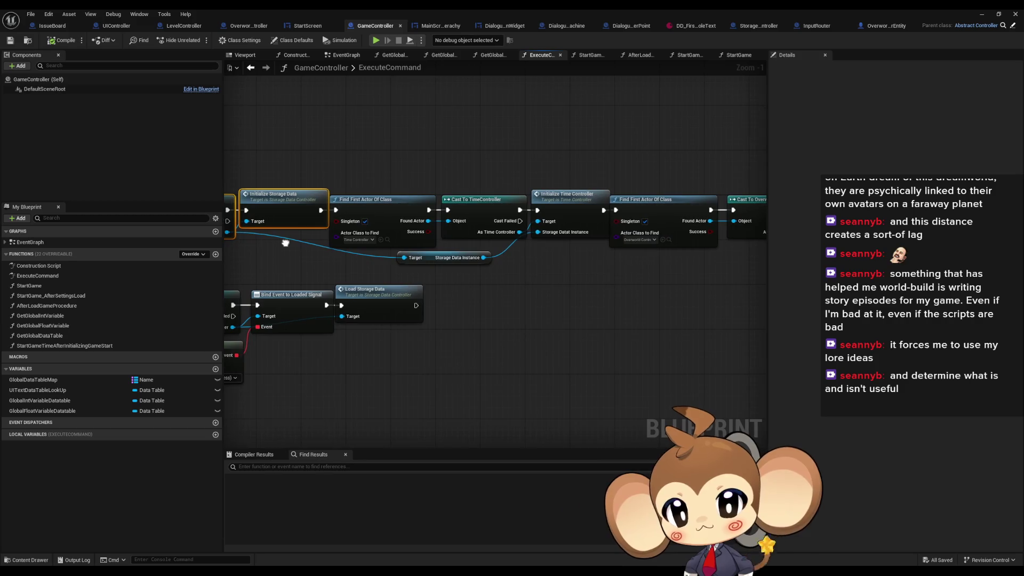
pyautogui.moveTo(393, 163)
pyautogui.mouseDown()
pyautogui.moveTo(586, 245)
pyautogui.moveTo(330, 251)
pyautogui.mouseUp()
# Step: Trace Build Overworld and the camera setup, then select the Build Island (VoidLevel) call
pyautogui.moveTo(440, 169); pyautogui.dragTo(619, 264)
pyautogui.moveTo(618, 264)
pyautogui.mouseDown()
pyautogui.moveTo(471, 275)
pyautogui.moveTo(523, 238)
pyautogui.moveTo(430, 235)
pyautogui.moveTo(399, 251)
pyautogui.mouseUp()
pyautogui.moveTo(556, 190)
pyautogui.mouseDown()
pyautogui.moveTo(610, 293)
pyautogui.moveTo(477, 283)
pyautogui.mouseUp()
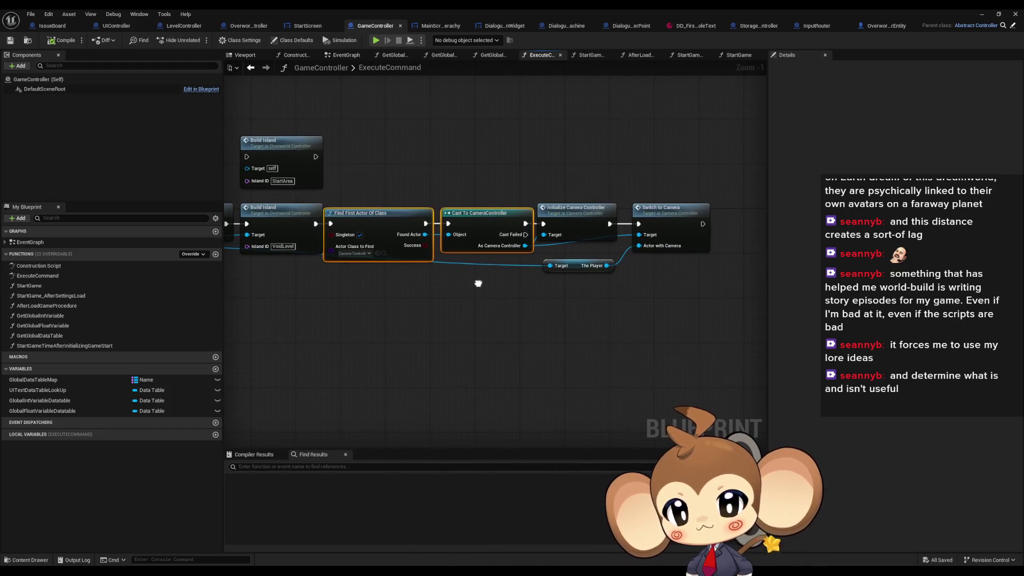
pyautogui.moveTo(567, 181); pyautogui.dragTo(610, 249)
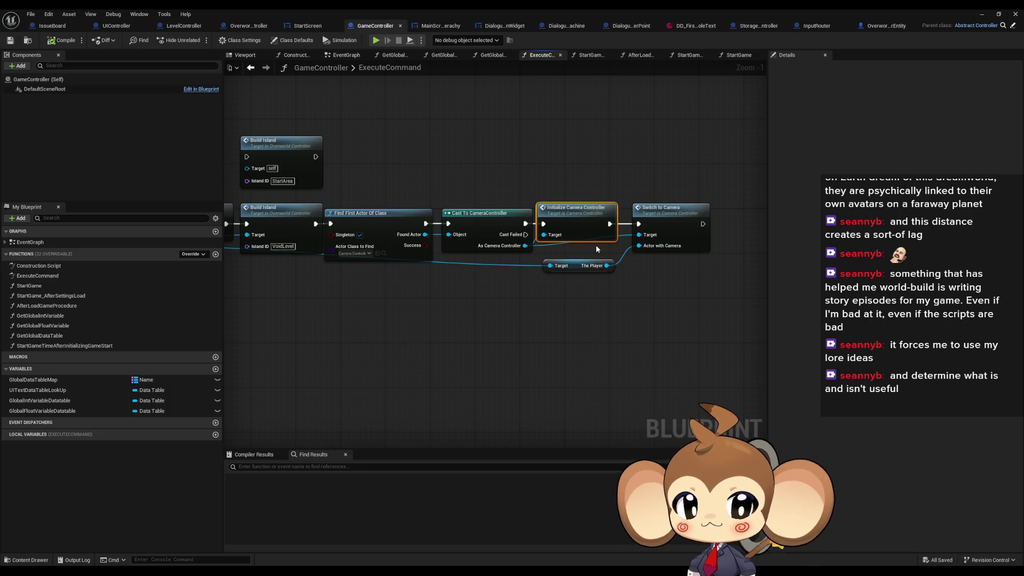
pyautogui.click(671, 214)
pyautogui.moveTo(542, 268)
pyautogui.mouseDown()
pyautogui.moveTo(784, 273)
pyautogui.moveTo(477, 274)
pyautogui.moveTo(723, 281)
pyautogui.mouseUp()
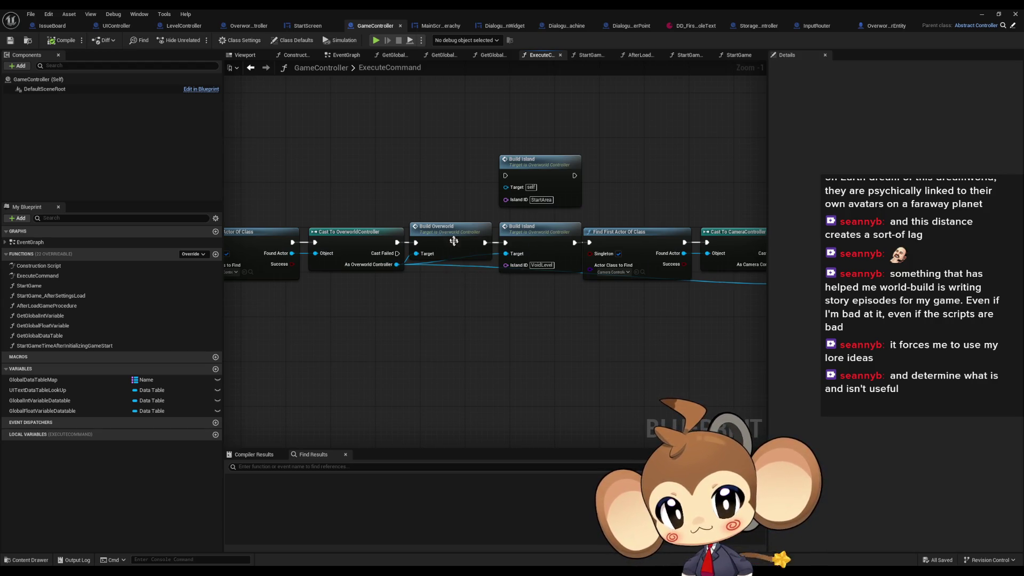
pyautogui.click(560, 240)
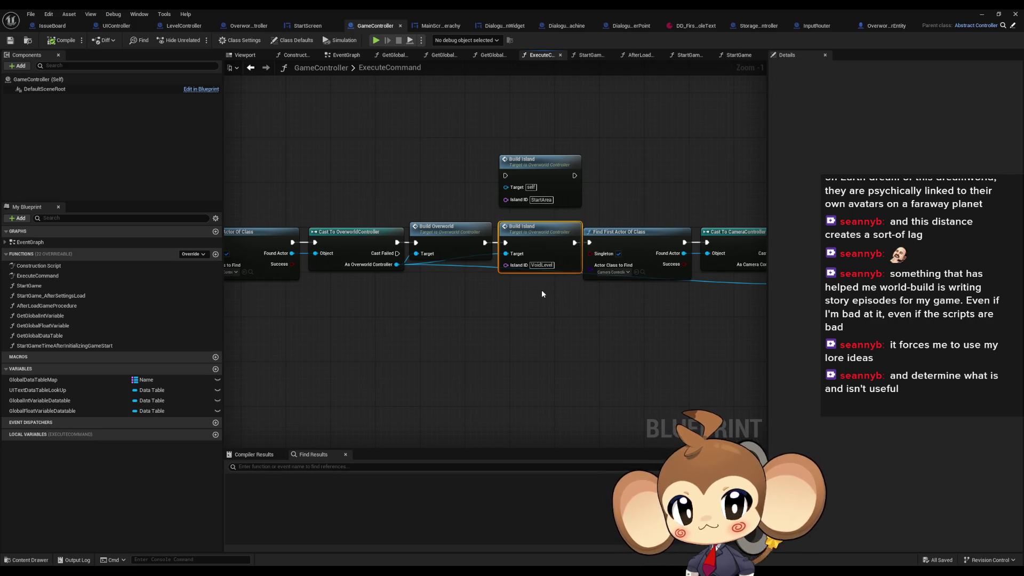
# Step: Open BuildIsland, then LevelPackageIsDone, and inspect its spawn-point, gravity and interaction-array nodes
pyautogui.doubleClick(546, 229)
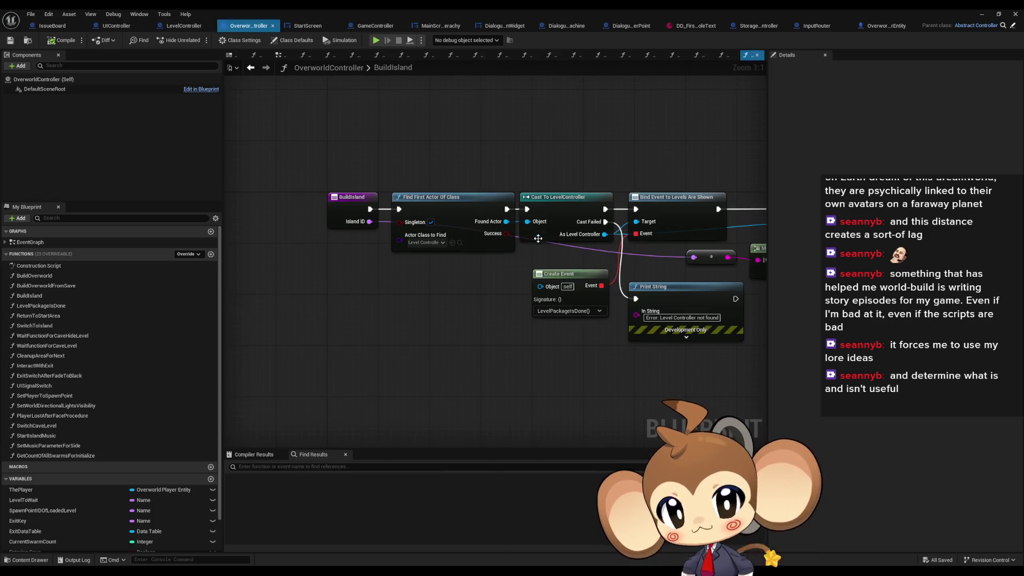
pyautogui.moveTo(424, 250); pyautogui.dragTo(472, 298)
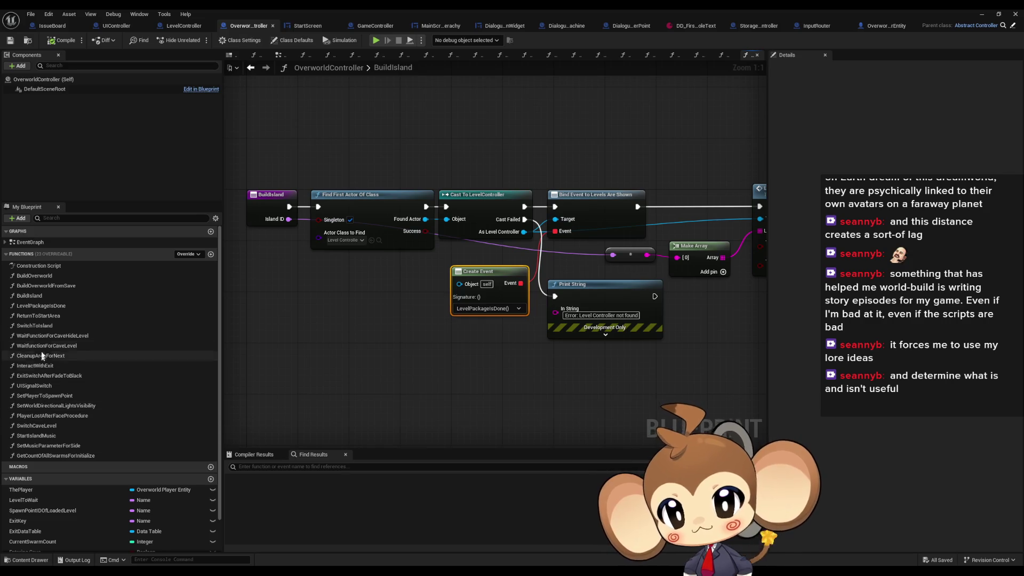
pyautogui.doubleClick(41, 305)
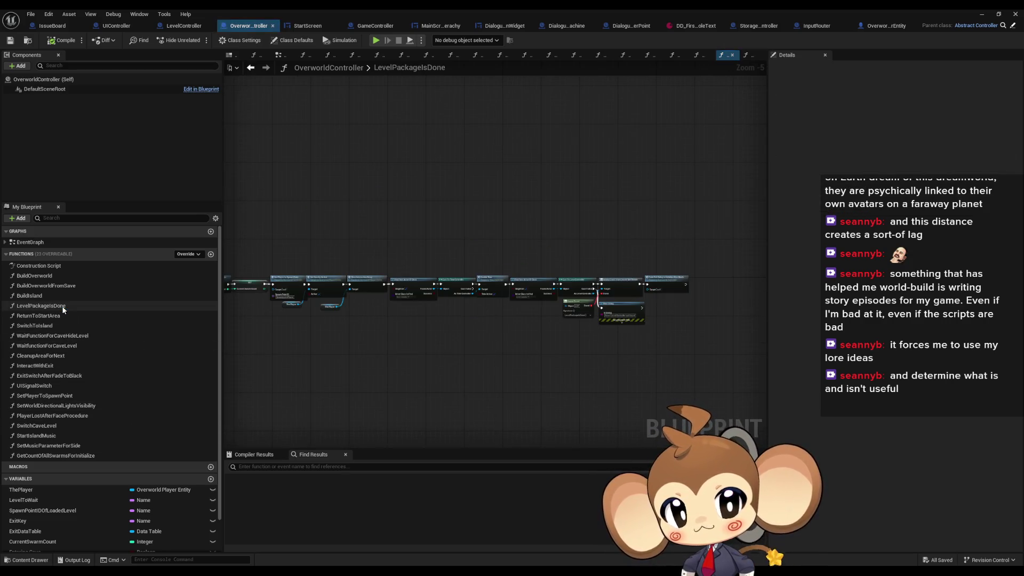
pyautogui.scroll(2, 287, 317)
pyautogui.click(595, 278)
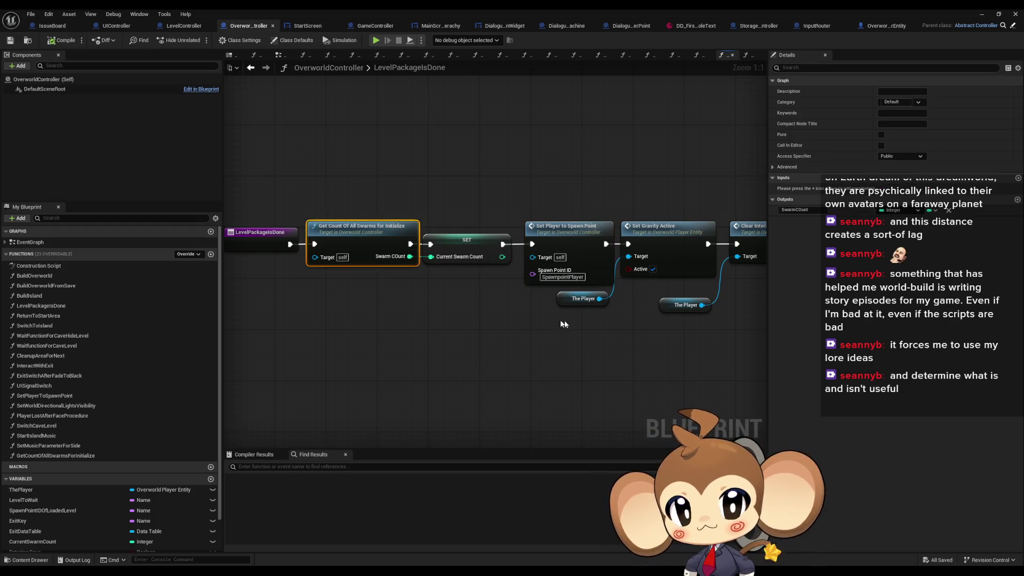
pyautogui.moveTo(564, 320); pyautogui.dragTo(394, 320)
pyautogui.click(480, 229)
pyautogui.click(603, 229)
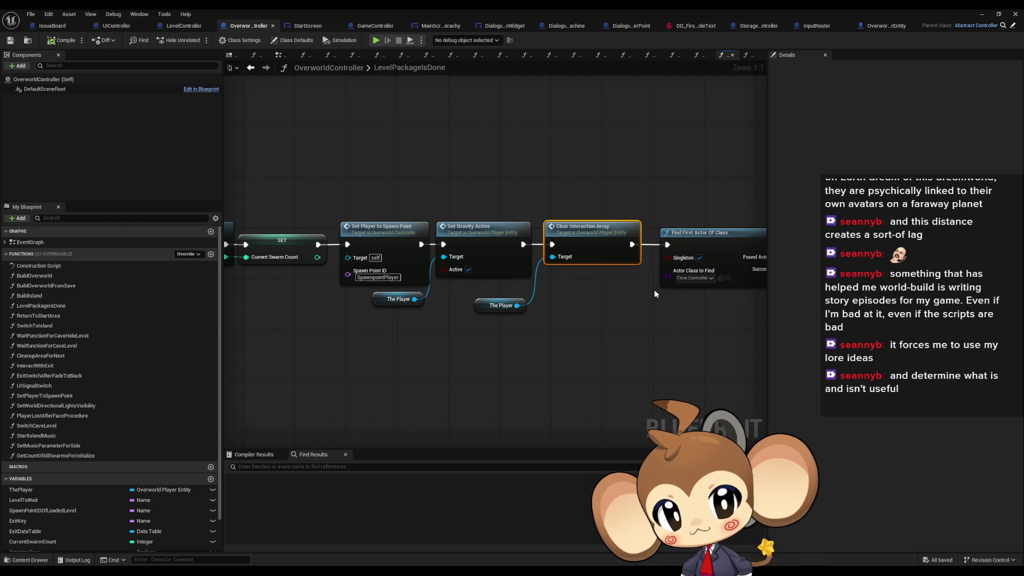
# Step: Follow LevelPackageIsDone through Enable Time, Unbind Event and the Fade Exit Delay call
pyautogui.moveTo(661, 291); pyautogui.dragTo(333, 284)
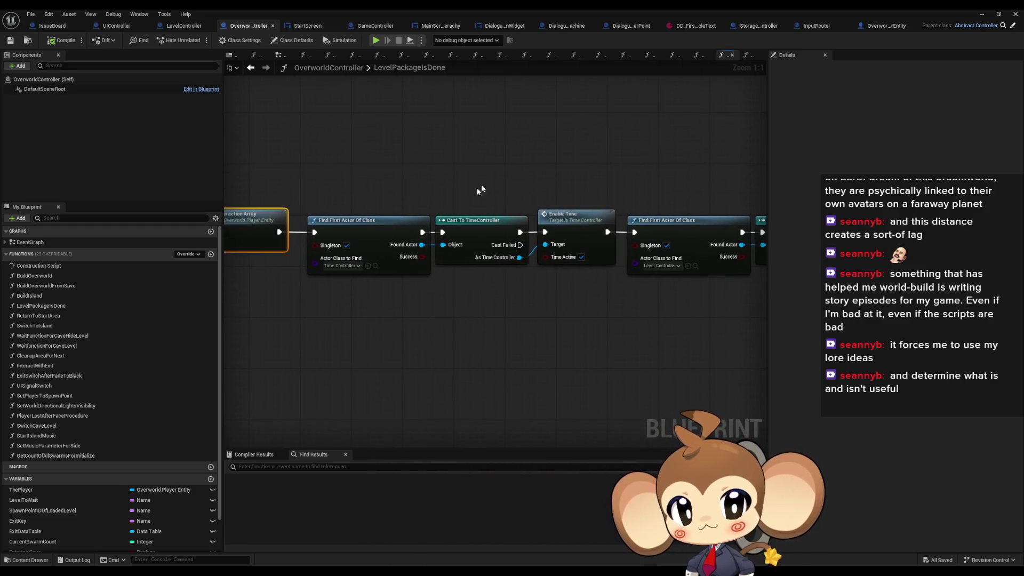
pyautogui.click(576, 219)
pyautogui.moveTo(587, 271); pyautogui.dragTo(352, 256)
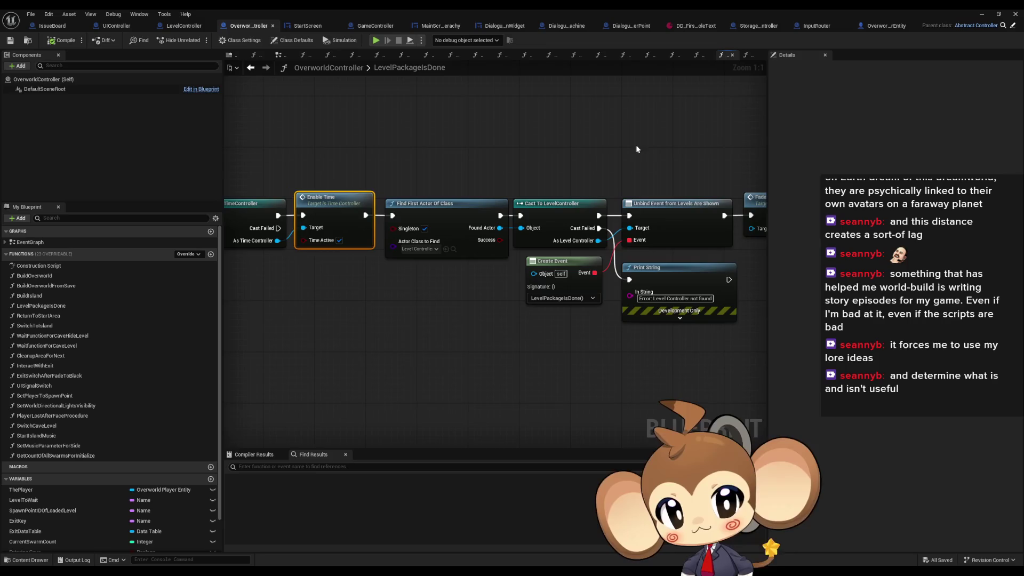
pyautogui.click(683, 213)
pyautogui.moveTo(736, 160); pyautogui.dragTo(580, 159)
pyautogui.click(605, 248)
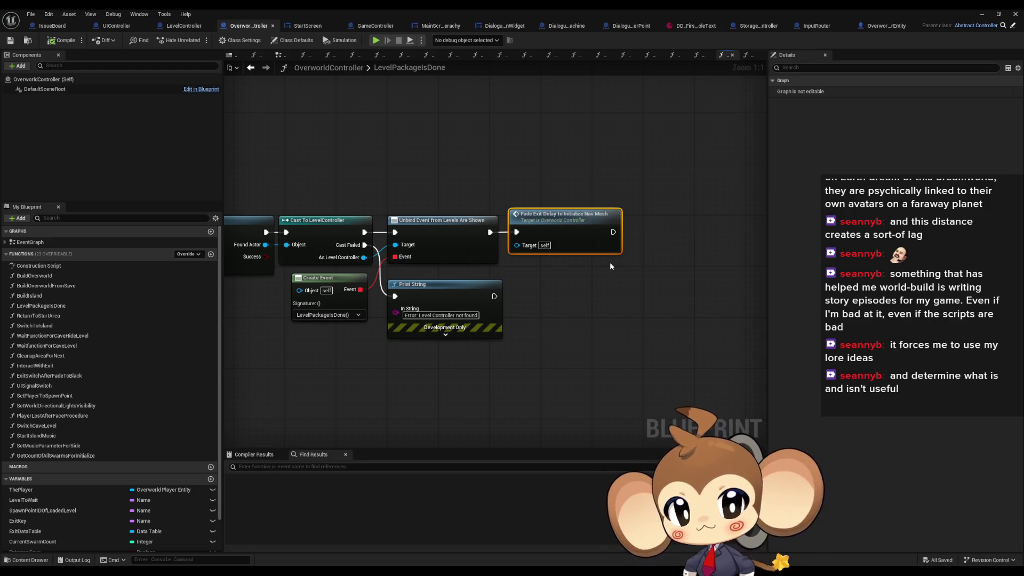
# Step: Inspect FadeExitDelayToInitializeNavMesh's Delay and UIController cast, then return and switch to LevelController
pyautogui.doubleClick(561, 221)
pyautogui.scroll(2, 561, 222)
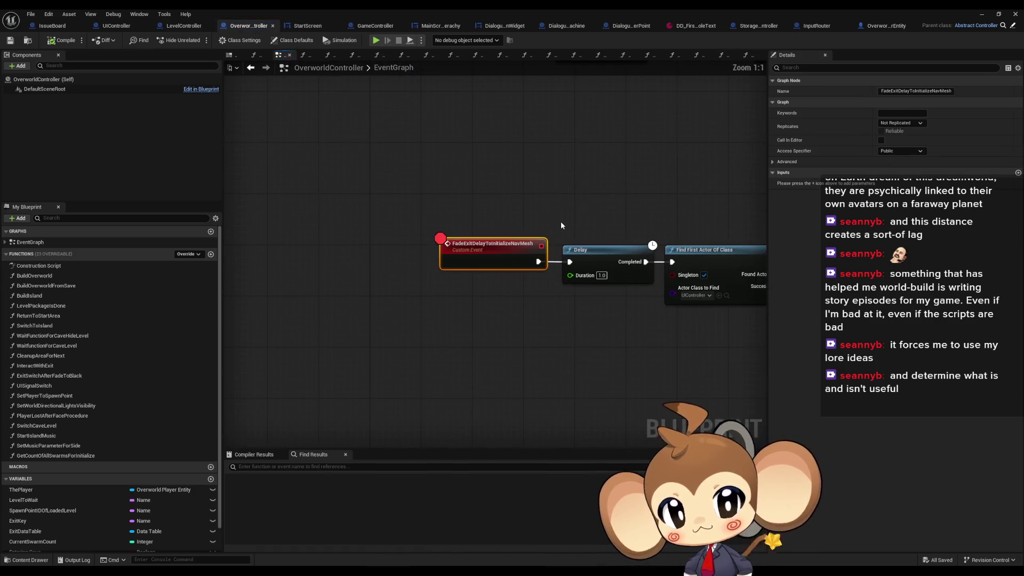
pyautogui.moveTo(561, 222); pyautogui.dragTo(409, 220)
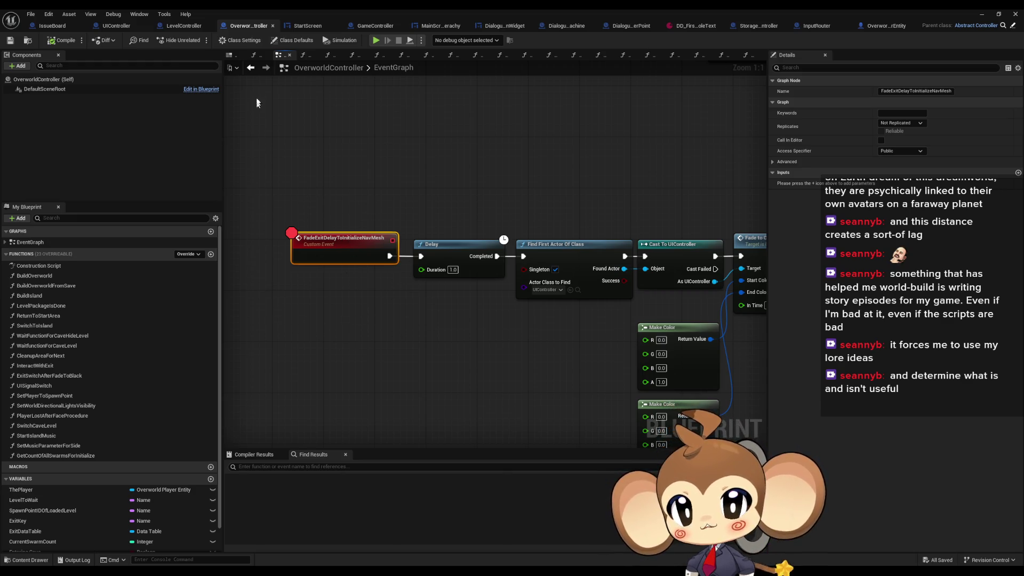
pyautogui.click(251, 70)
pyautogui.scroll(-2, 327, 276)
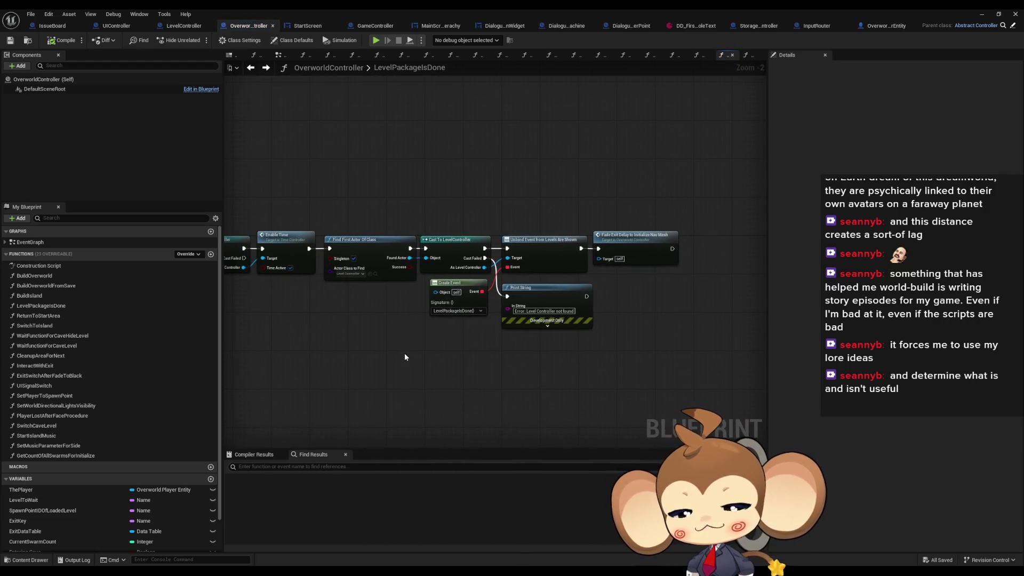
pyautogui.moveTo(404, 353)
pyautogui.mouseDown()
pyautogui.moveTo(487, 357)
pyautogui.moveTo(468, 320)
pyautogui.moveTo(568, 302)
pyautogui.mouseUp()
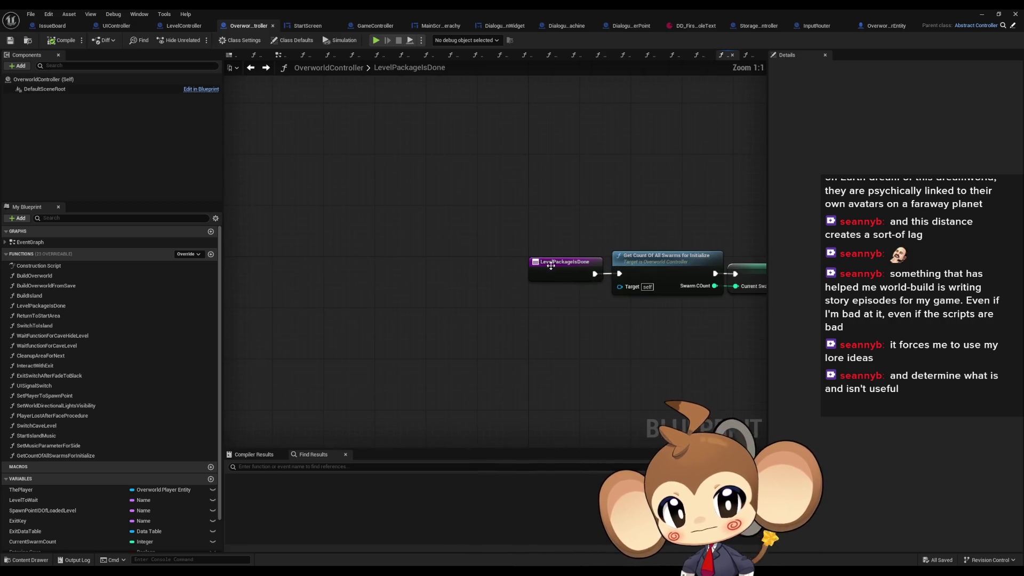
pyautogui.scroll(2, 503, 248)
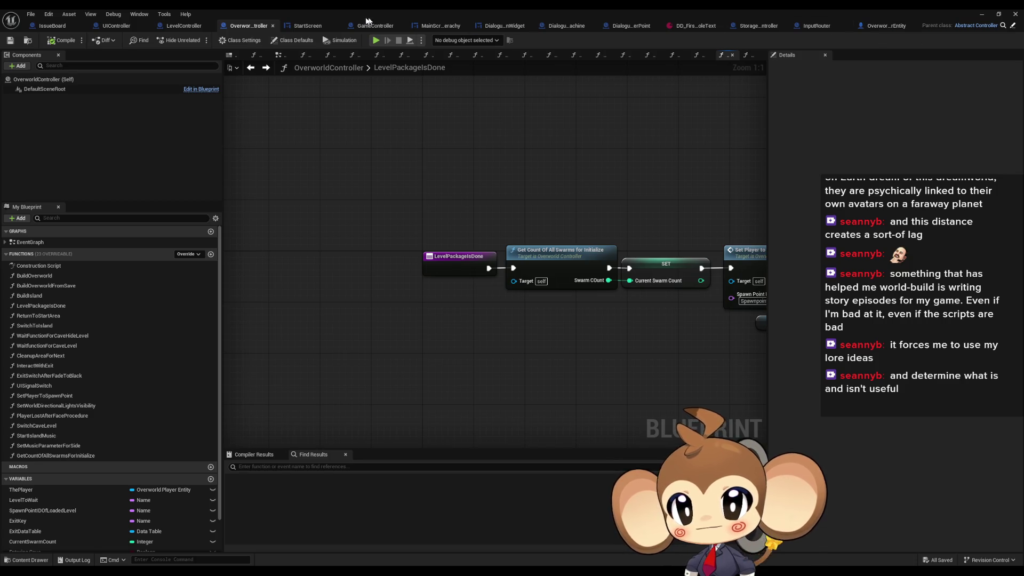
pyautogui.click(181, 29)
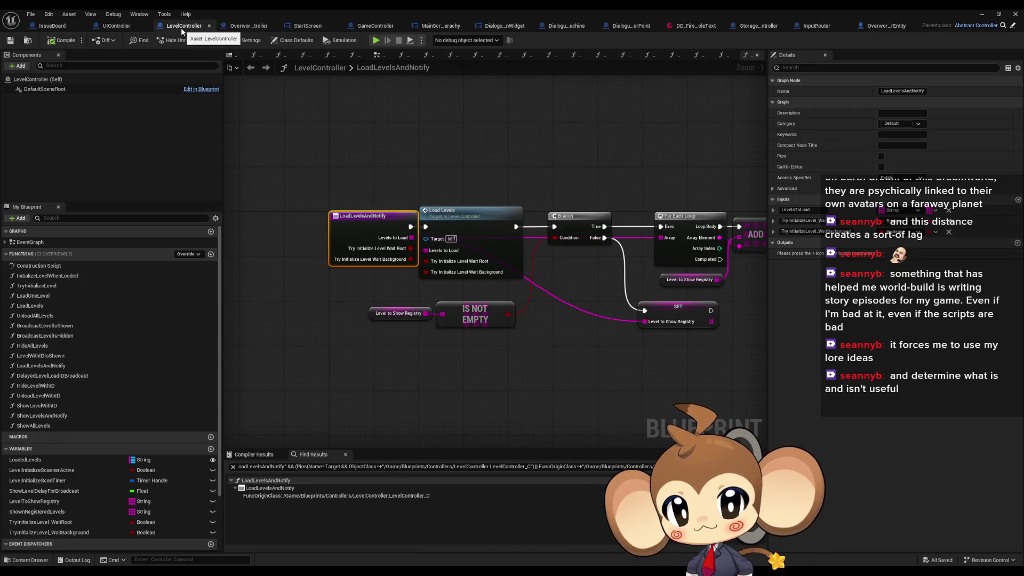
# Step: Open OverworldController's BuildIsland function and inspect its Create Event and Bind Event to Levels Are Shown nodes
pyautogui.click(131, 28)
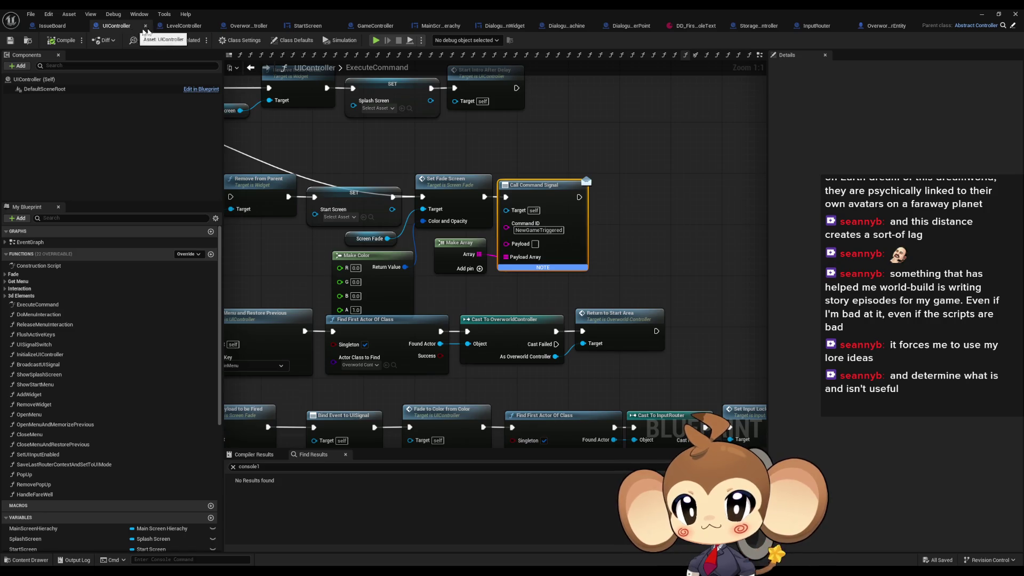
pyautogui.click(376, 28)
pyautogui.scroll(1, 489, 175)
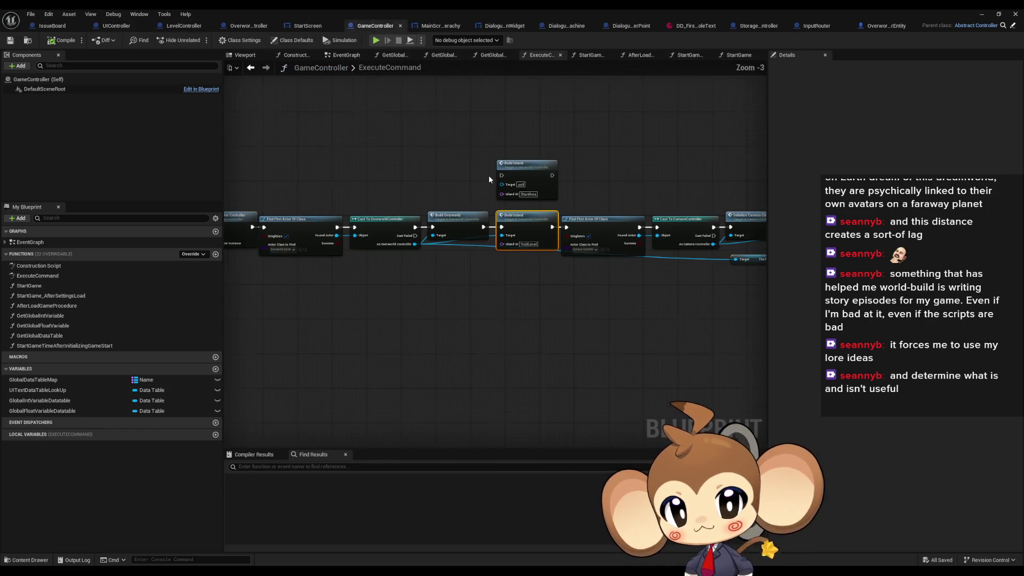
pyautogui.doubleClick(469, 225)
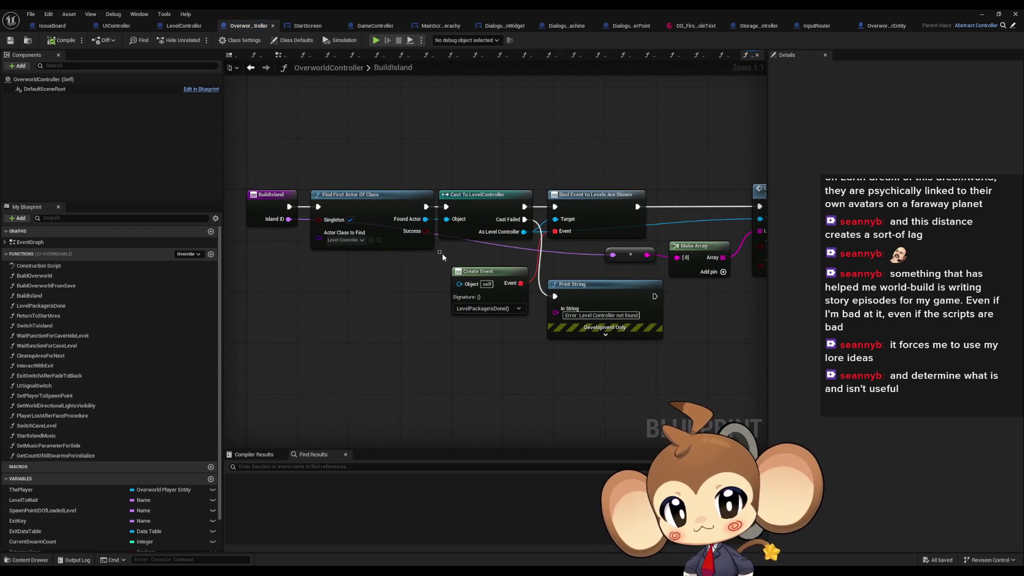
pyautogui.click(490, 288)
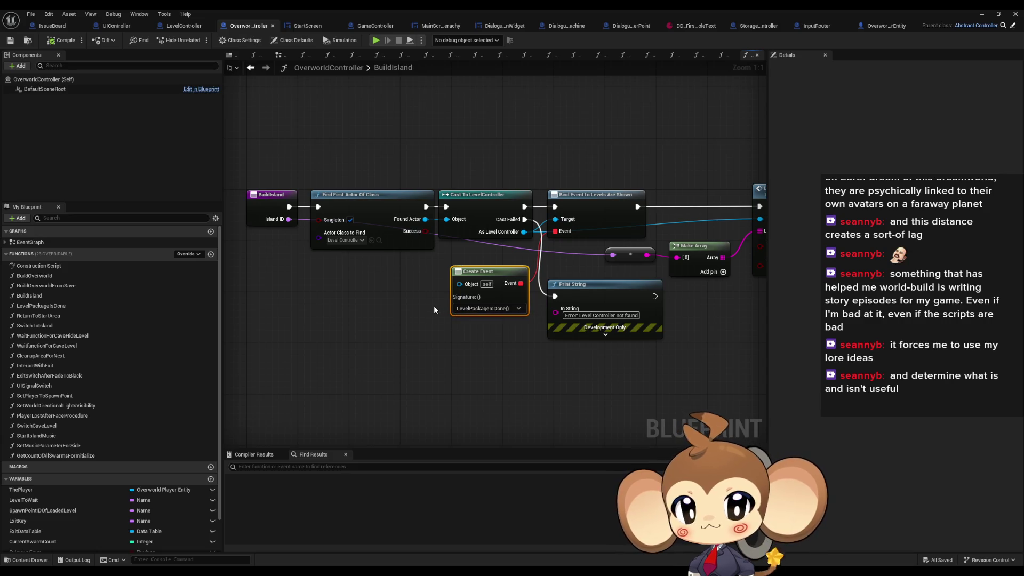
pyautogui.click(586, 229)
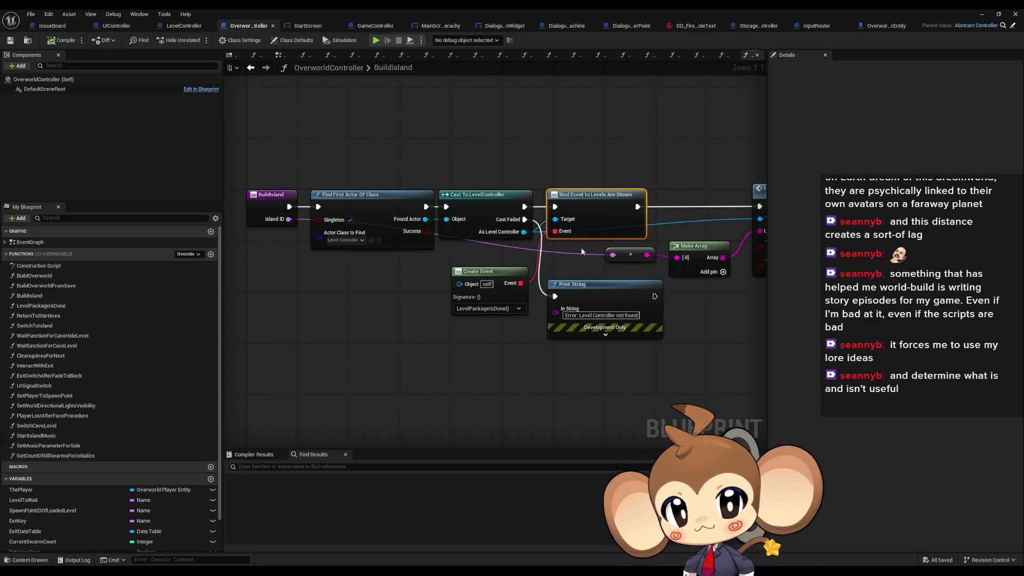
pyautogui.moveTo(581, 247); pyautogui.dragTo(540, 286)
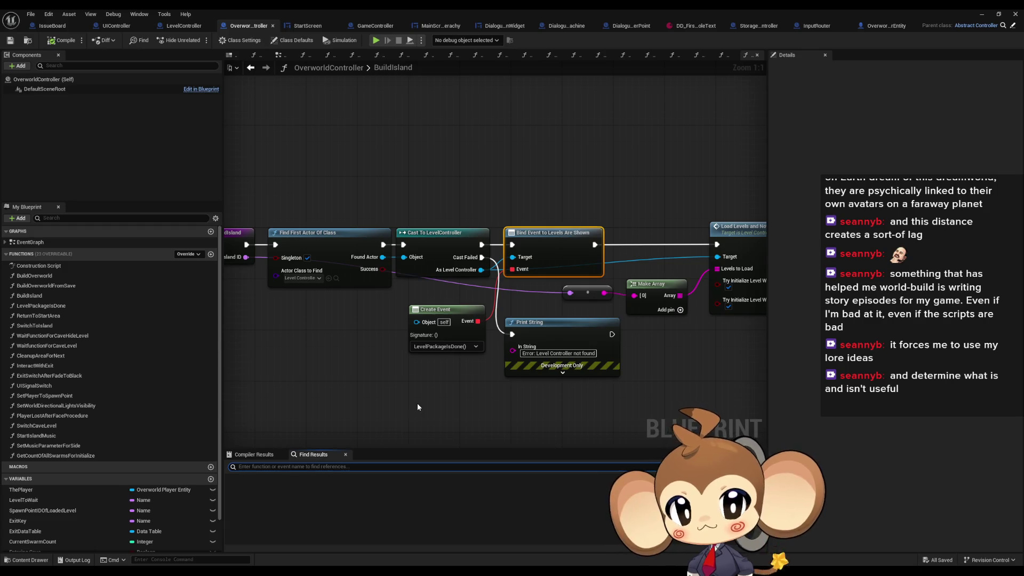
# Step: Search Find Results for 'levelsareshown' to list every use of Levels Are Shown
pyautogui.write('levels')
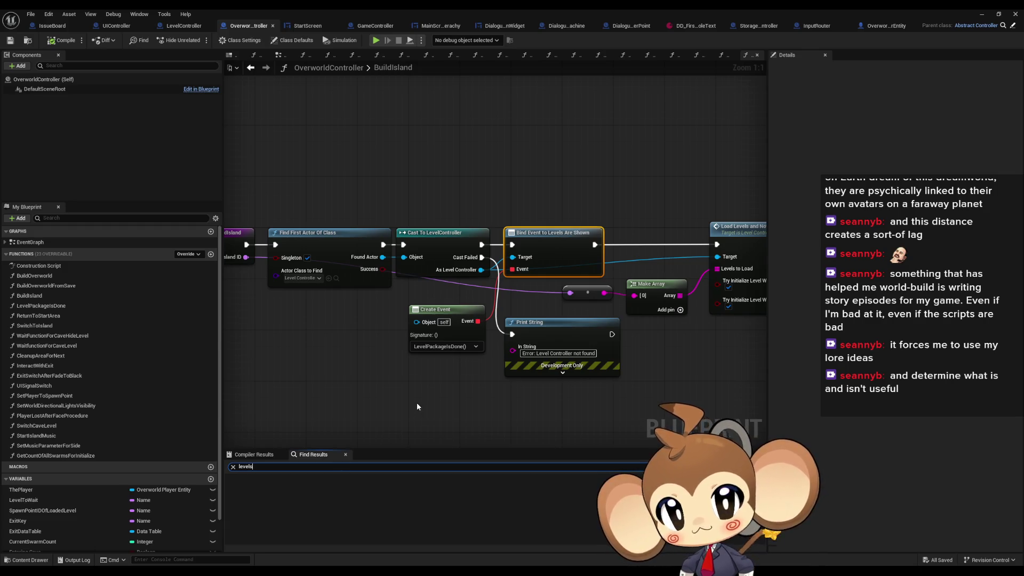
pyautogui.write('areshwon')
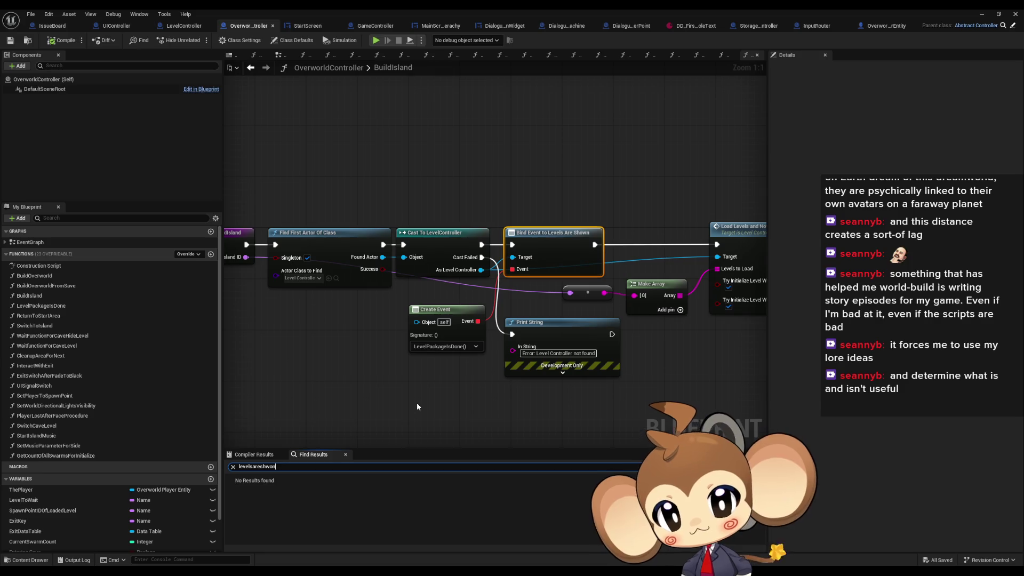
pyautogui.press('BackSpace')
pyautogui.press('BackSpace')
pyautogui.press('BackSpace')
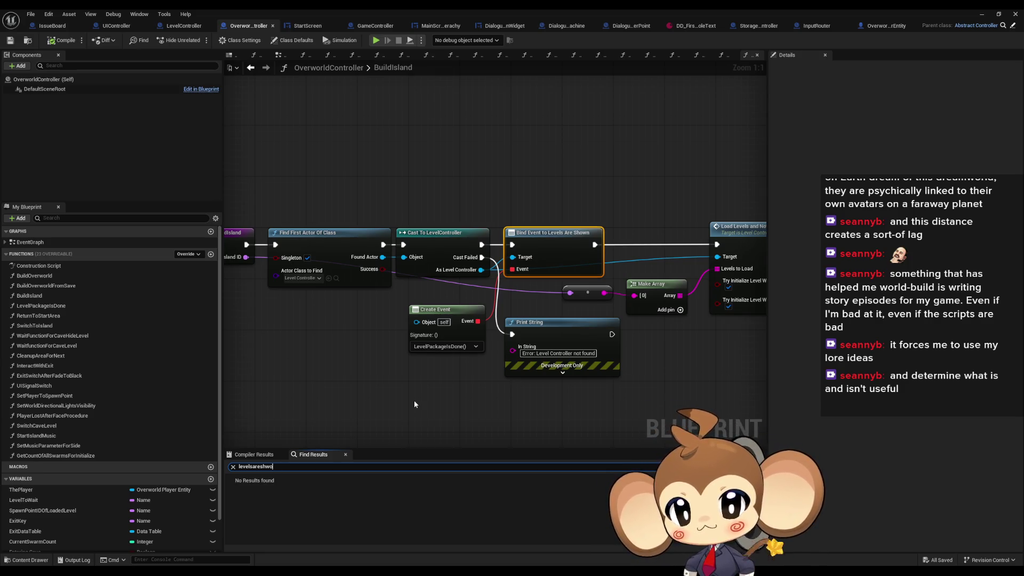
pyautogui.write('own')
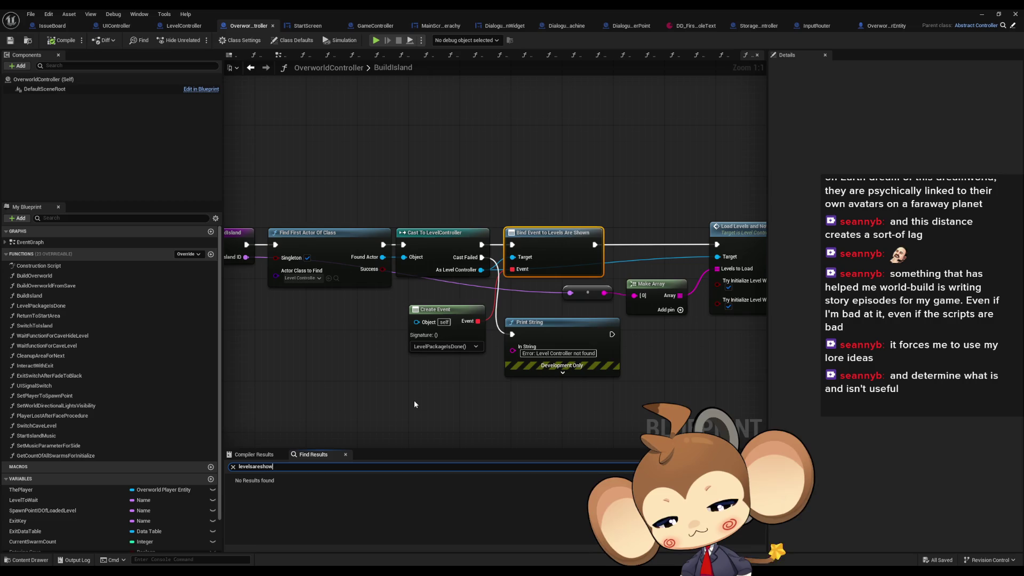
pyautogui.press('Return')
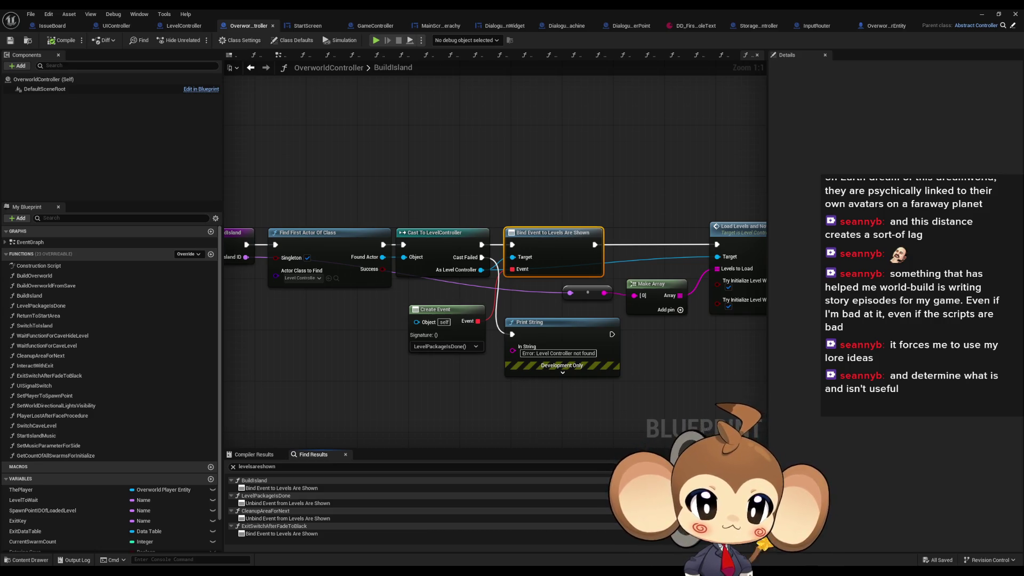
# Step: In LevelController's LevelWithIDIsShown, locate Call Levels Are Shown and toggle a breakpoint on and off
pyautogui.click(184, 26)
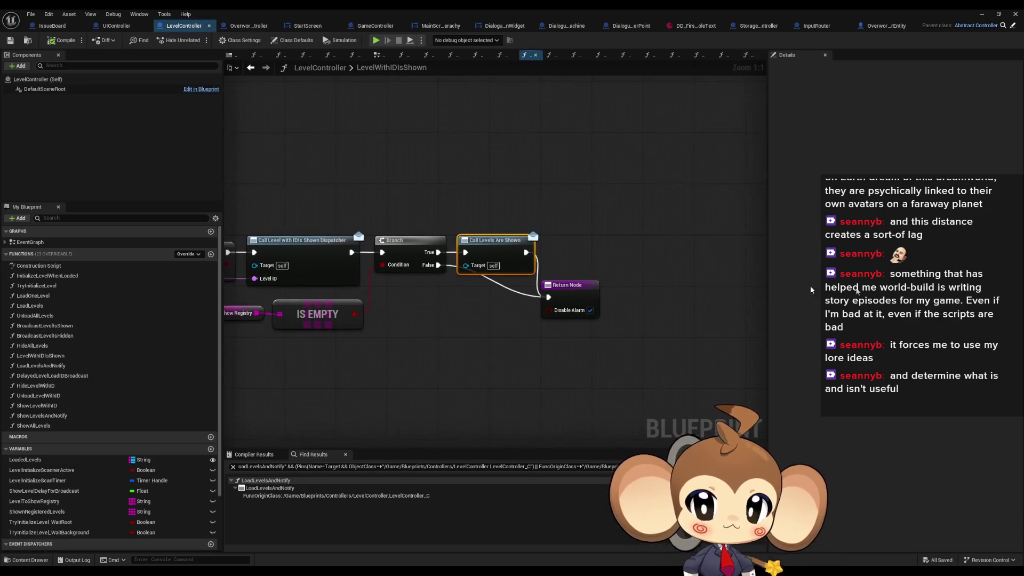
pyautogui.moveTo(363, 292); pyautogui.dragTo(763, 291)
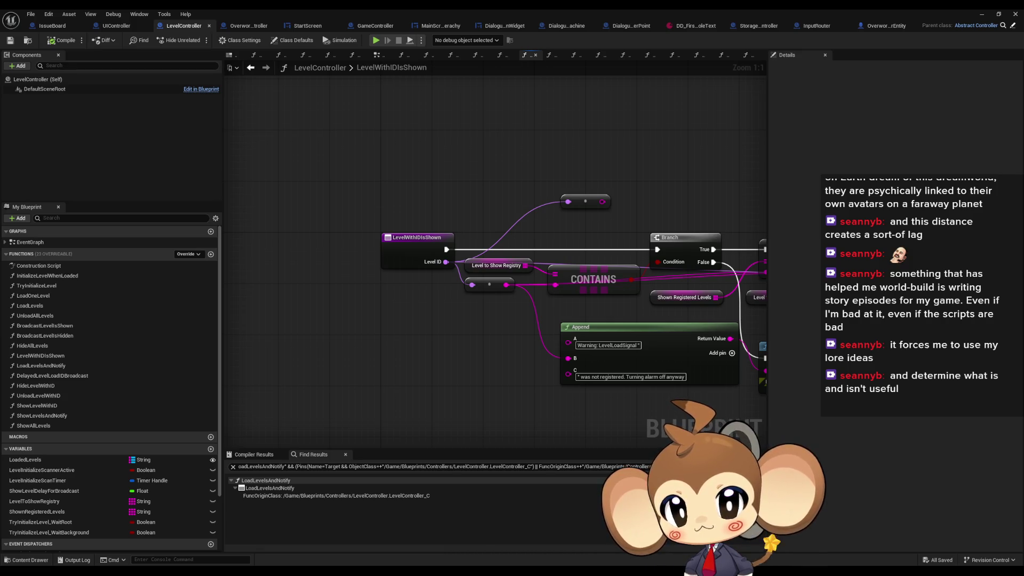
pyautogui.moveTo(639, 293); pyautogui.dragTo(359, 293)
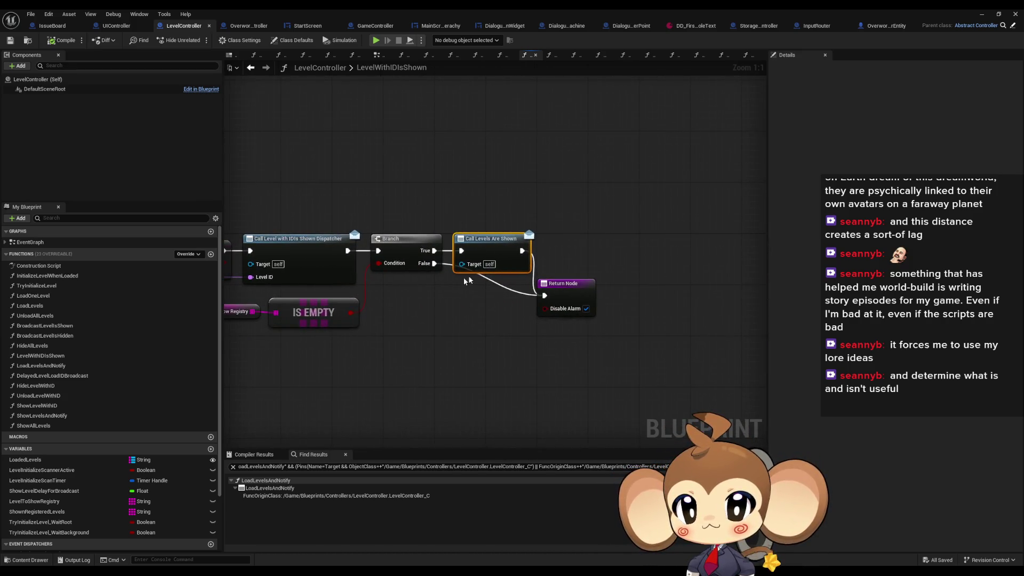
pyautogui.rightClick(483, 244)
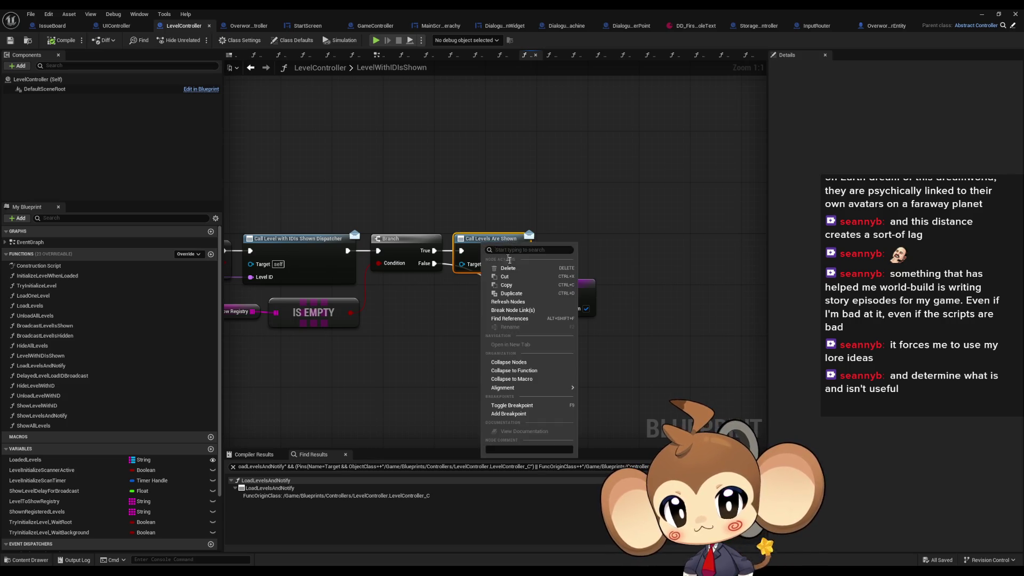
pyautogui.click(515, 406)
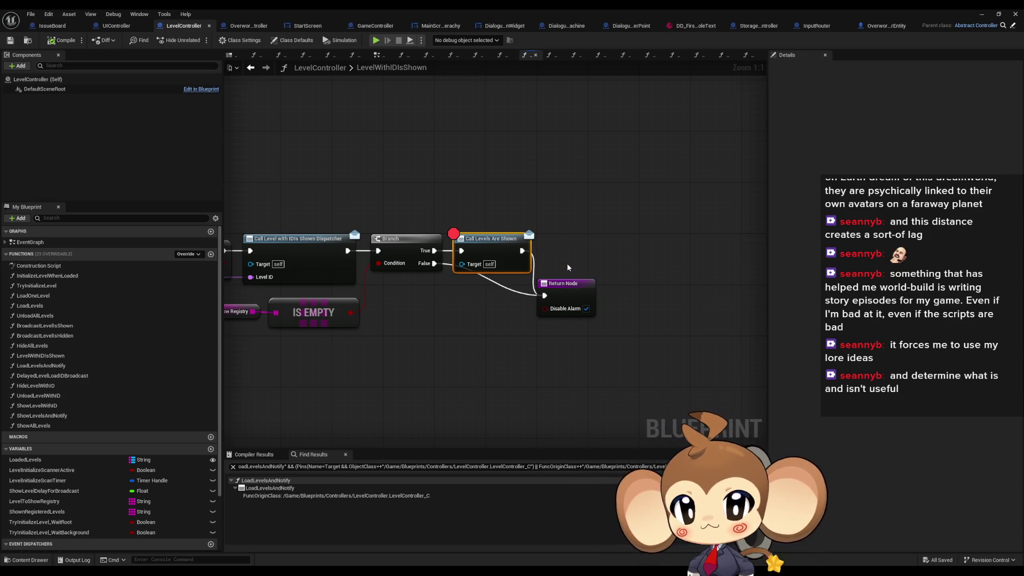
pyautogui.rightClick(474, 256)
pyautogui.click(512, 426)
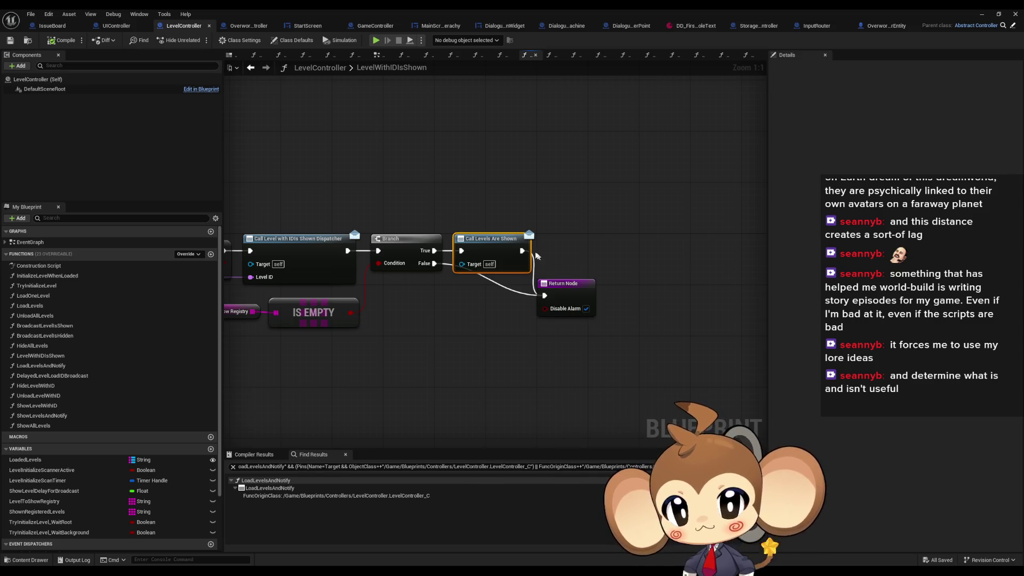
# Step: Add a Print String reading 'Error: level shown' after Call Levels Are Shown
pyautogui.moveTo(523, 250)
pyautogui.mouseDown()
pyautogui.moveTo(587, 248)
pyautogui.moveTo(558, 198)
pyautogui.mouseUp()
pyautogui.write('prin')
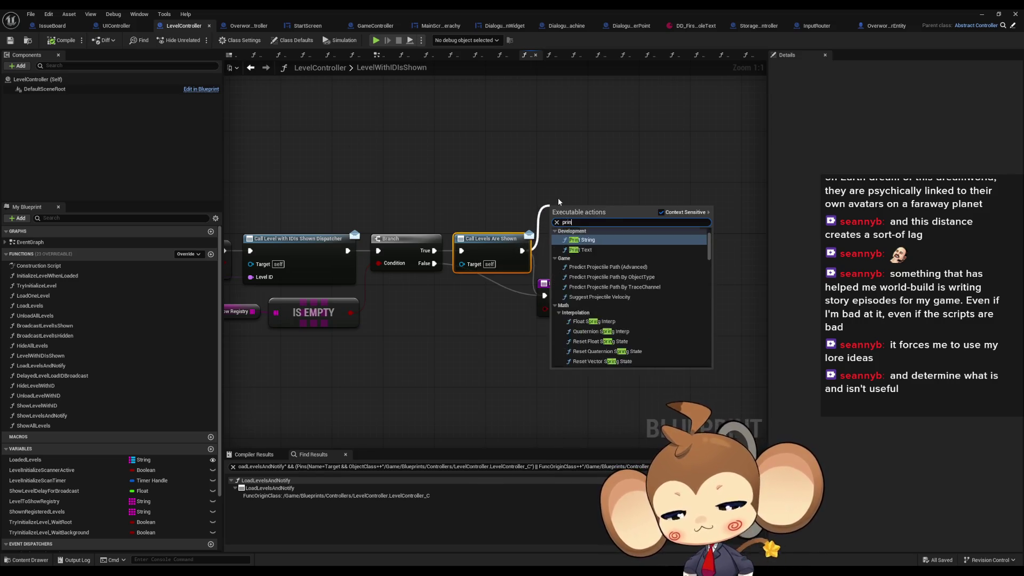
pyautogui.press('Return')
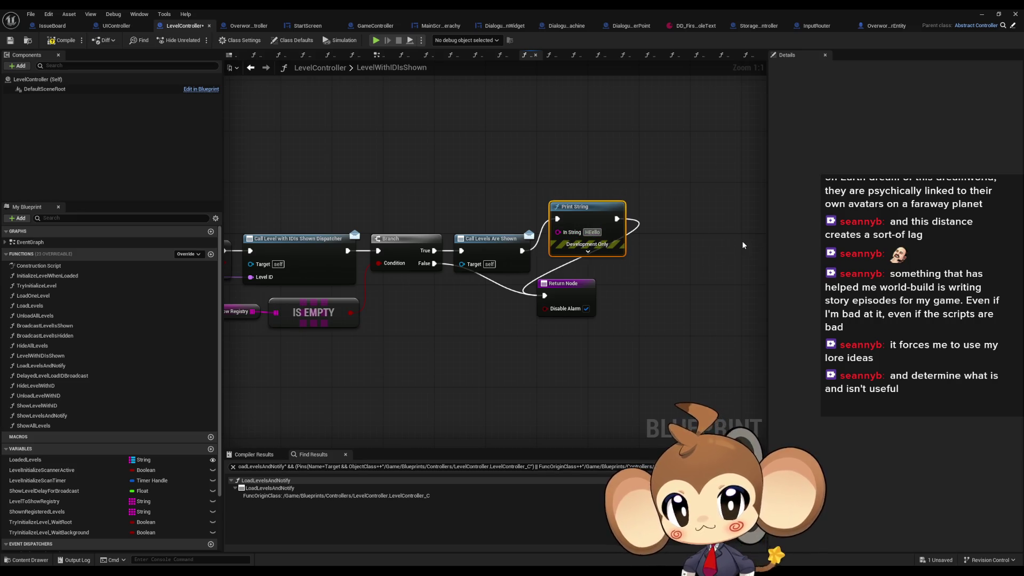
pyautogui.write('Error')
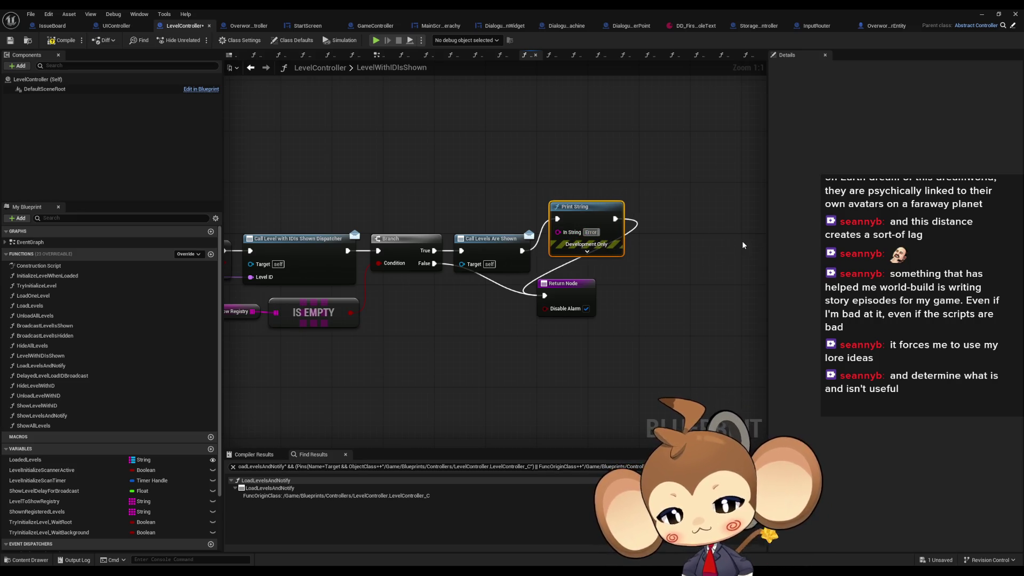
pyautogui.write(': level shown')
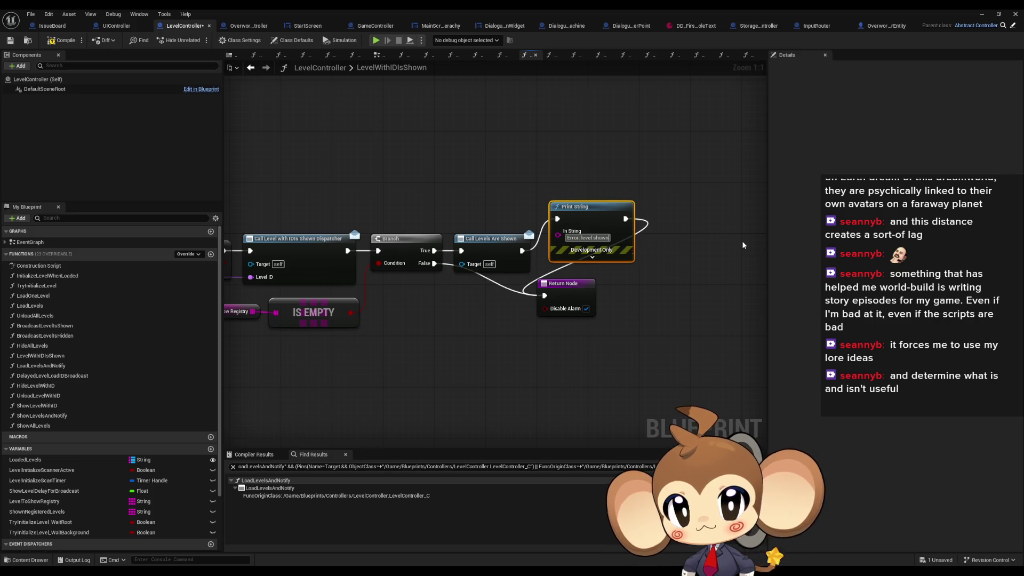
pyautogui.press('Return')
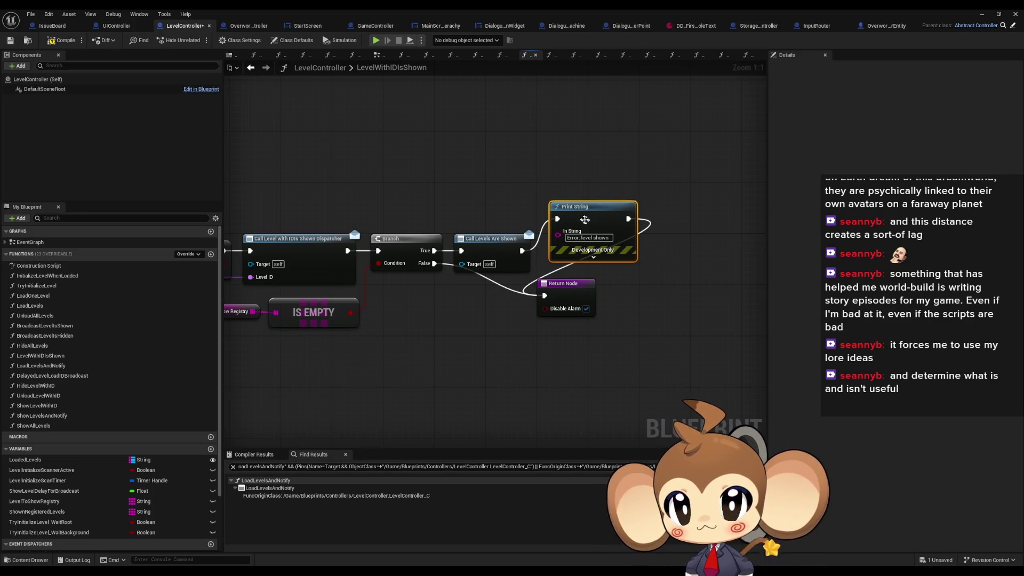
pyautogui.click(570, 133)
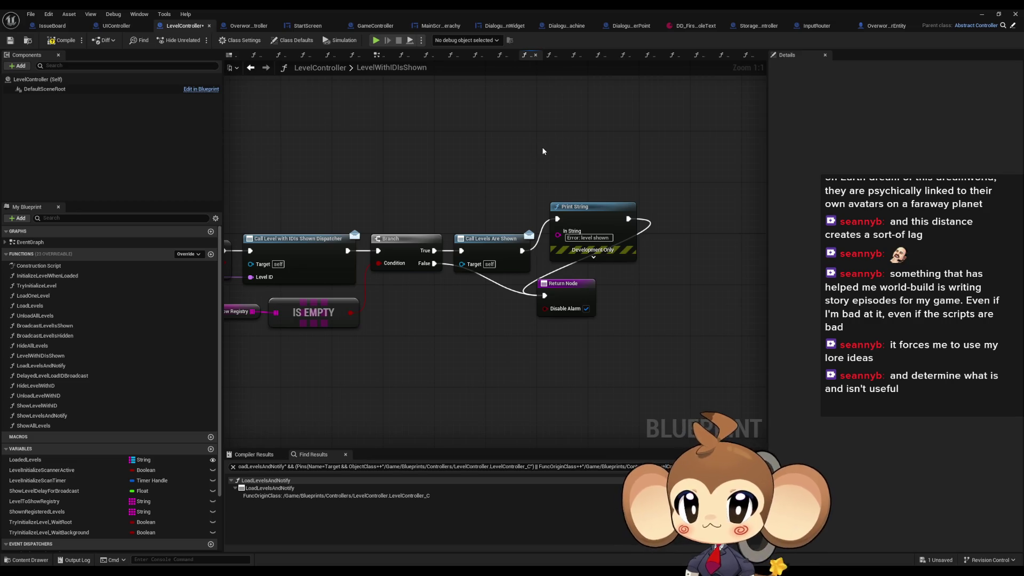
# Step: Add a 'debug' comment in LevelController and paste it onto the IssueBoard titled 'debug black screen'
pyautogui.write('c')
pyautogui.write('deb')
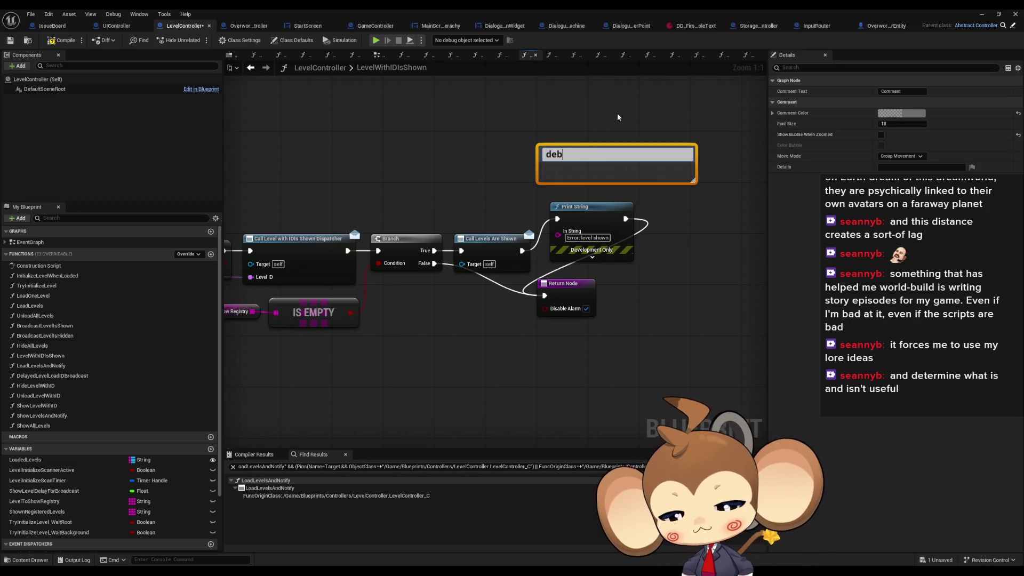
pyautogui.write('g')
pyautogui.press('Return')
pyautogui.moveTo(528, 118); pyautogui.dragTo(611, 173)
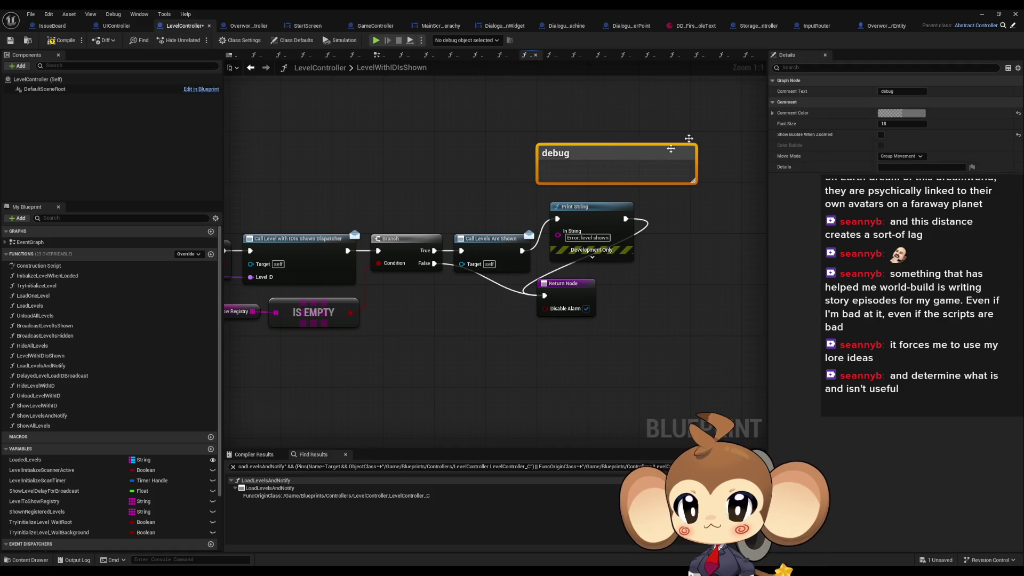
pyautogui.click(52, 25)
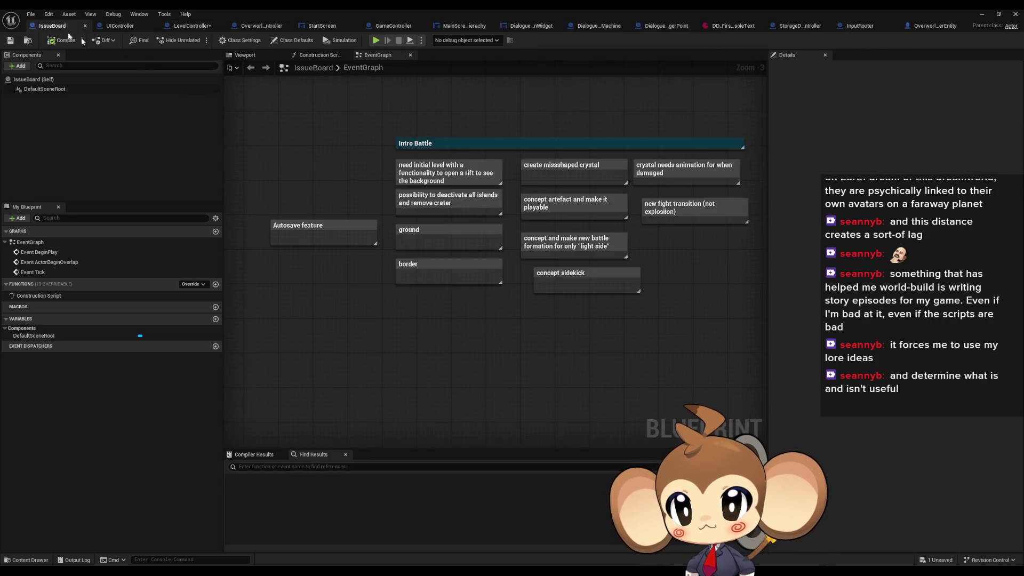
pyautogui.hotkey('ctrl', 'v')
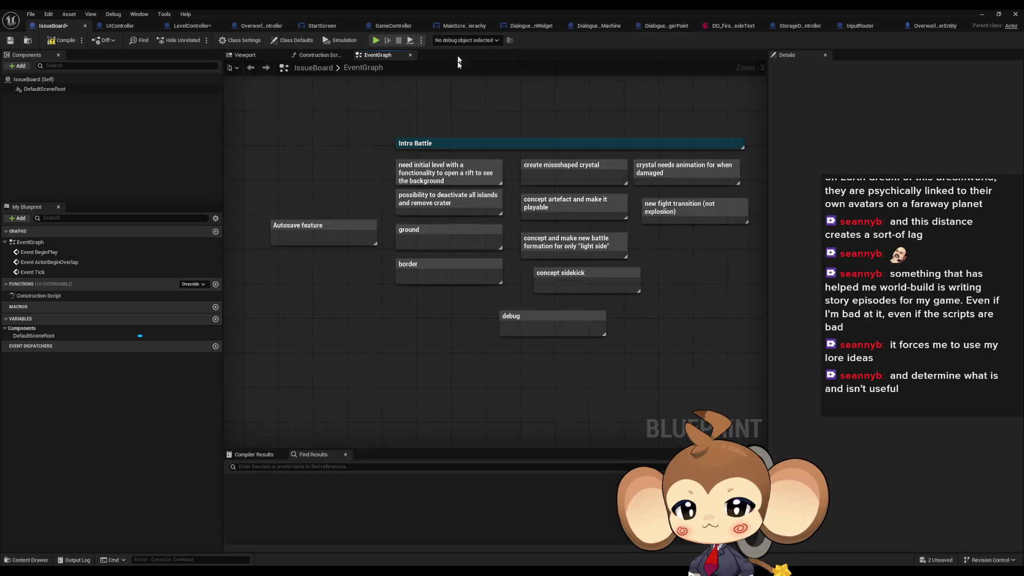
pyautogui.doubleClick(537, 314)
pyautogui.write('black screen')
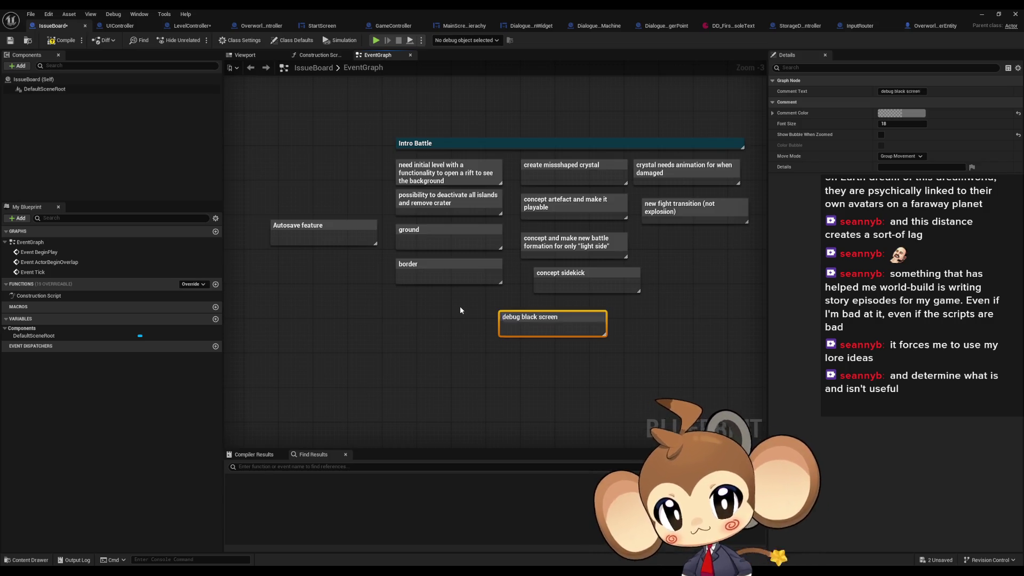
pyautogui.press('Return')
# Step: Replace LevelController's old debug comment with the 'debug black screen' comment above Print String
pyautogui.click(130, 27)
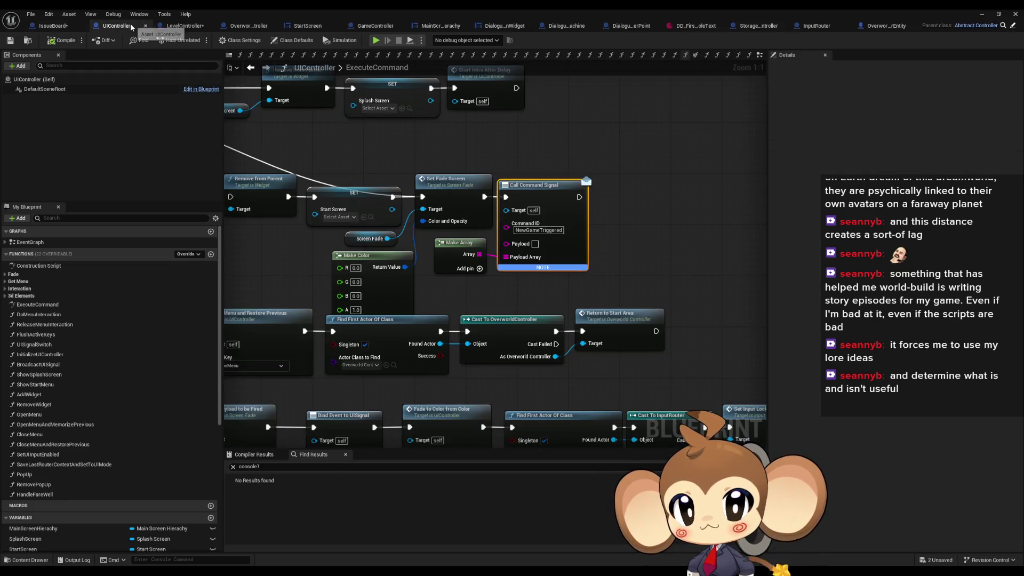
pyautogui.click(184, 26)
pyautogui.hotkey('ctrl', 'v')
pyautogui.click(544, 153)
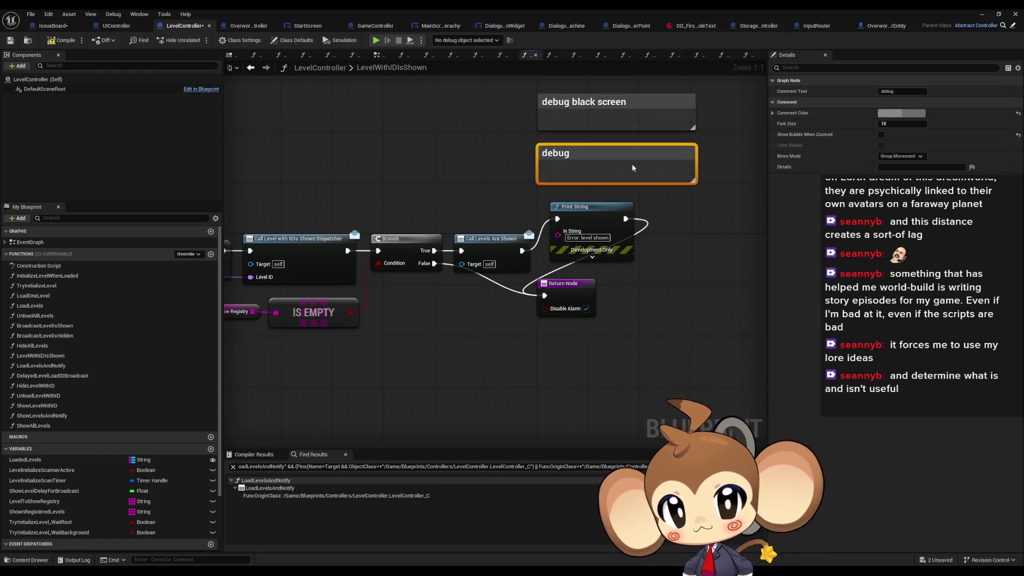
pyautogui.press('Delete')
pyautogui.moveTo(598, 103); pyautogui.dragTo(584, 160)
# Step: Paste a copy of the Print String into OverworldController's BuildIsland graph and retype its message
pyautogui.click(598, 202)
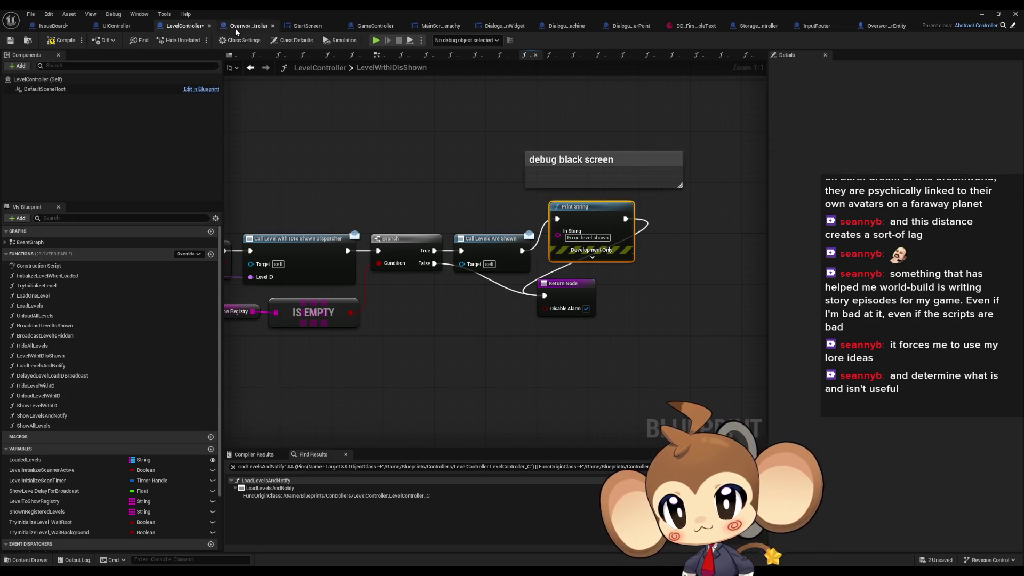
pyautogui.click(376, 26)
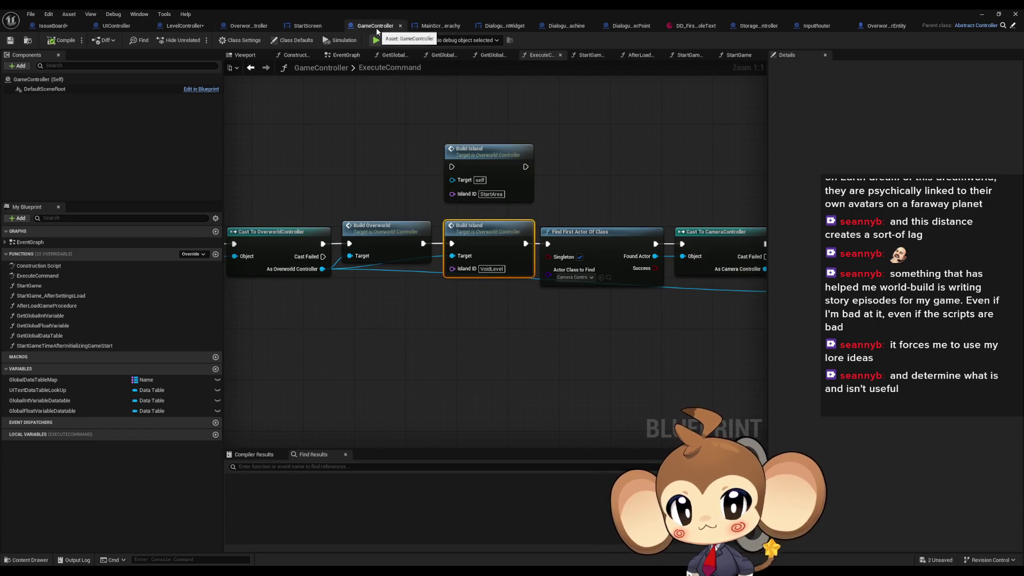
pyautogui.doubleClick(495, 227)
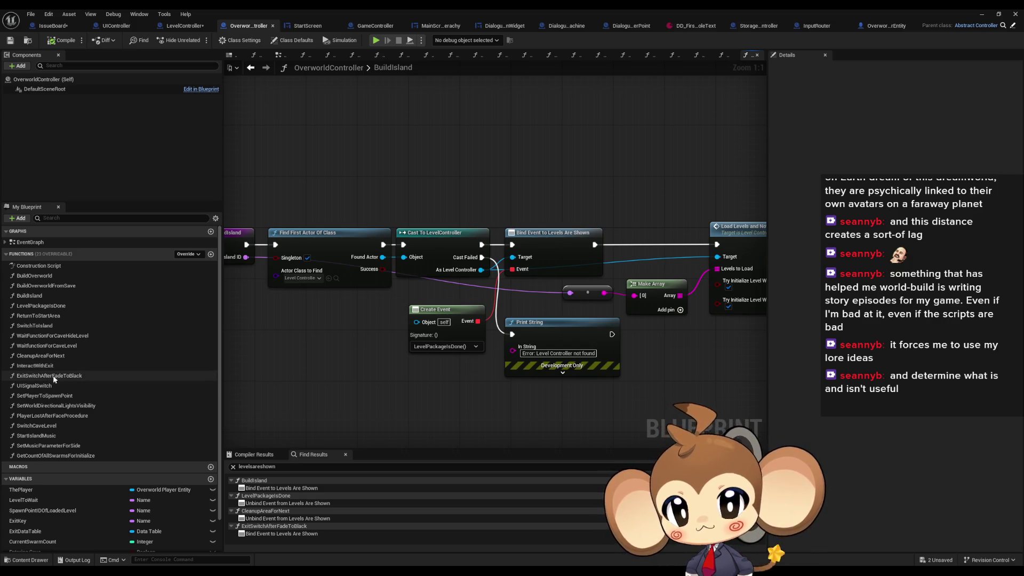
pyautogui.moveTo(312, 373)
pyautogui.mouseDown()
pyautogui.moveTo(353, 375)
pyautogui.moveTo(343, 394)
pyautogui.mouseUp()
pyautogui.hotkey('ctrl', 'v')
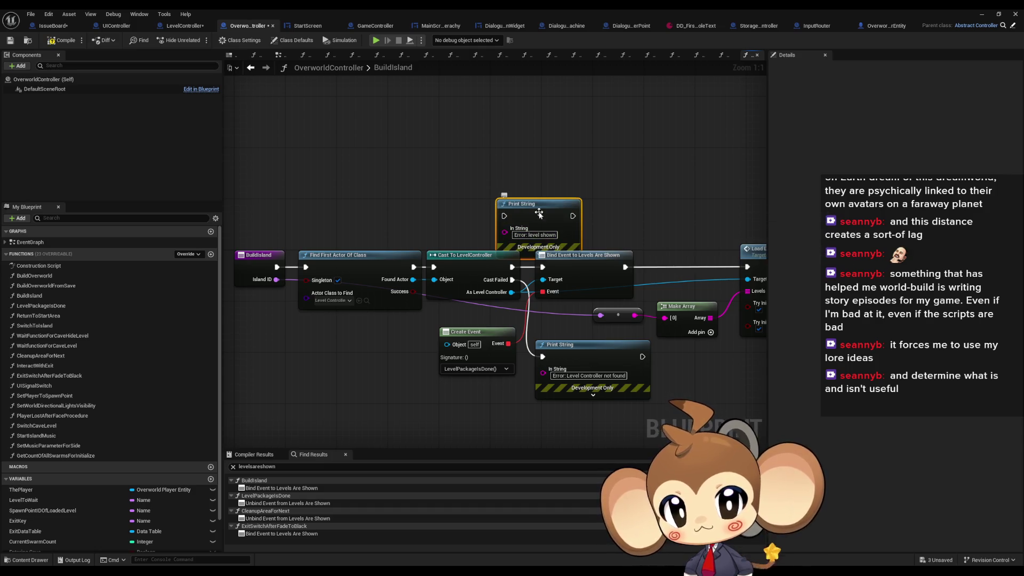
pyautogui.moveTo(534, 232); pyautogui.dragTo(535, 217)
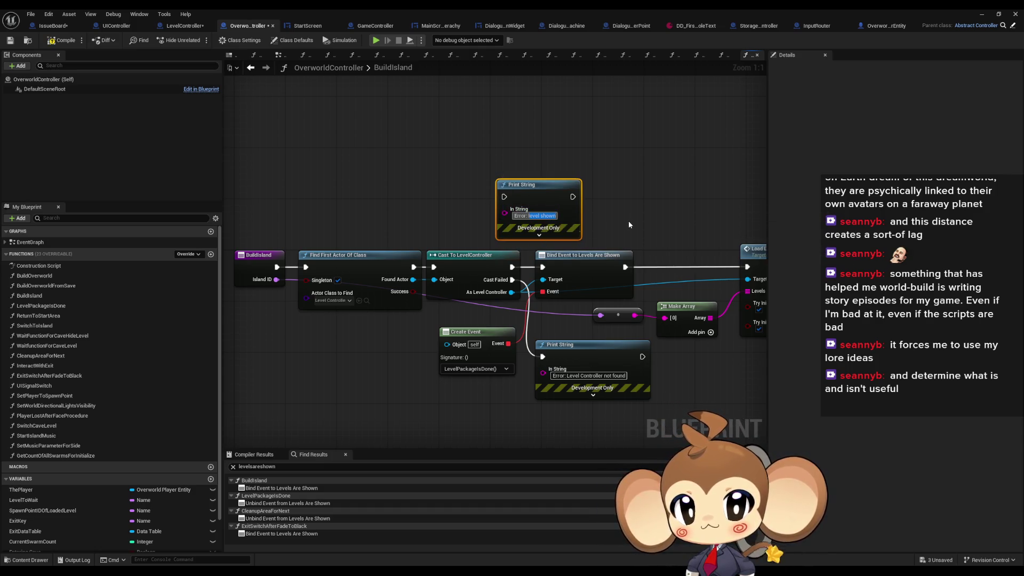
pyautogui.press('BackSpace')
pyautogui.press('BackSpace')
pyautogui.press('BackSpace')
pyautogui.write('bind')
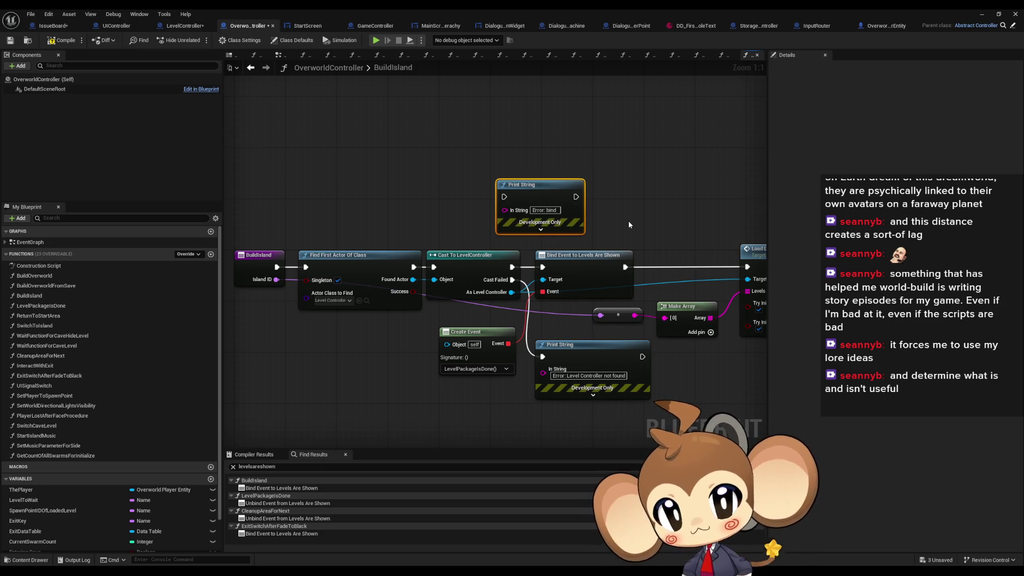
# Step: Paste the 'debug black screen' comment into BuildIsland and correct the message to 'Error: bind'
pyautogui.click(69, 29)
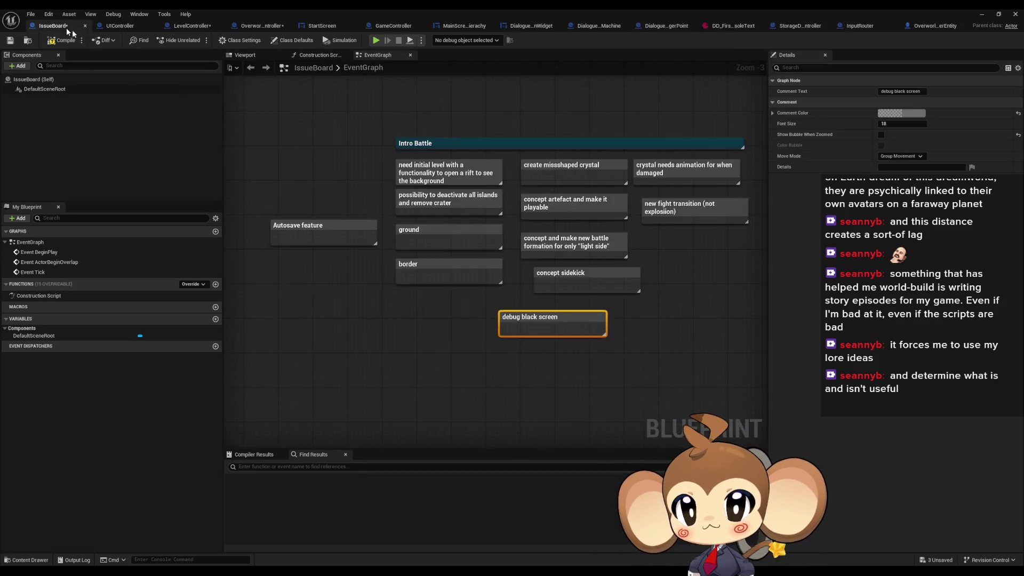
pyautogui.click(262, 28)
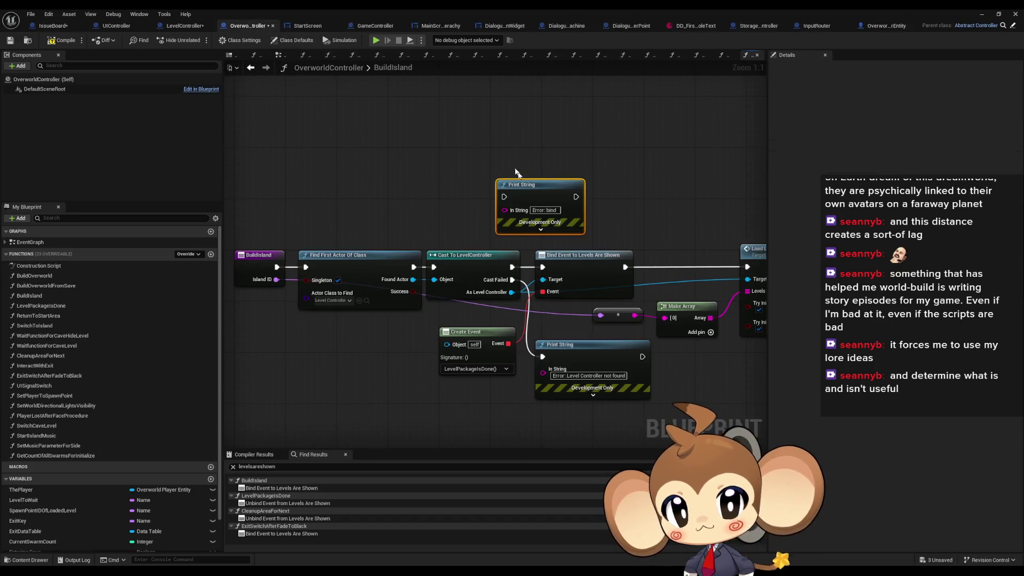
pyautogui.hotkey('ctrl', 'v')
pyautogui.press('BackSpace')
pyautogui.press('BackSpace')
pyautogui.press('BackSpace')
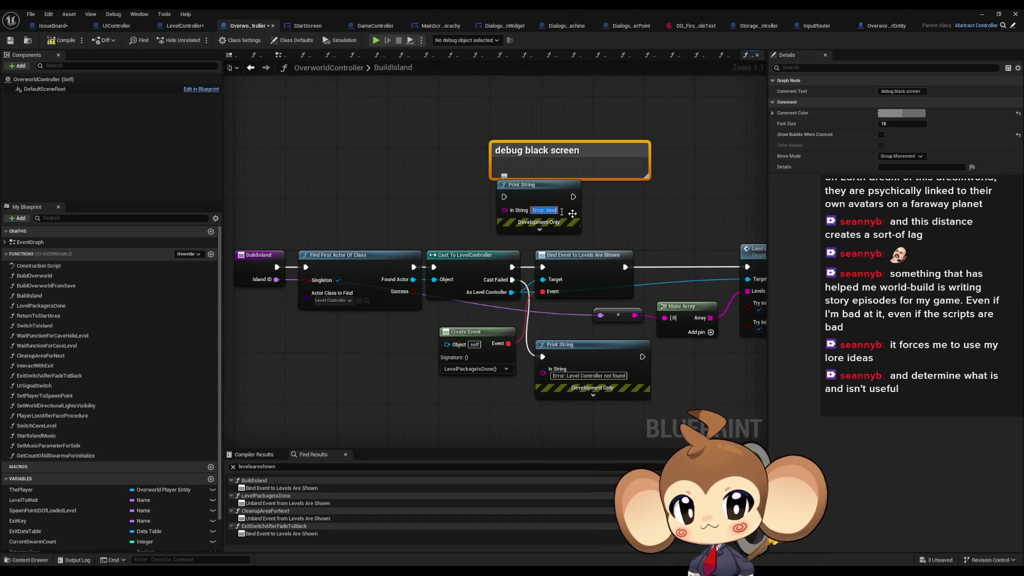
pyautogui.write(': bind')
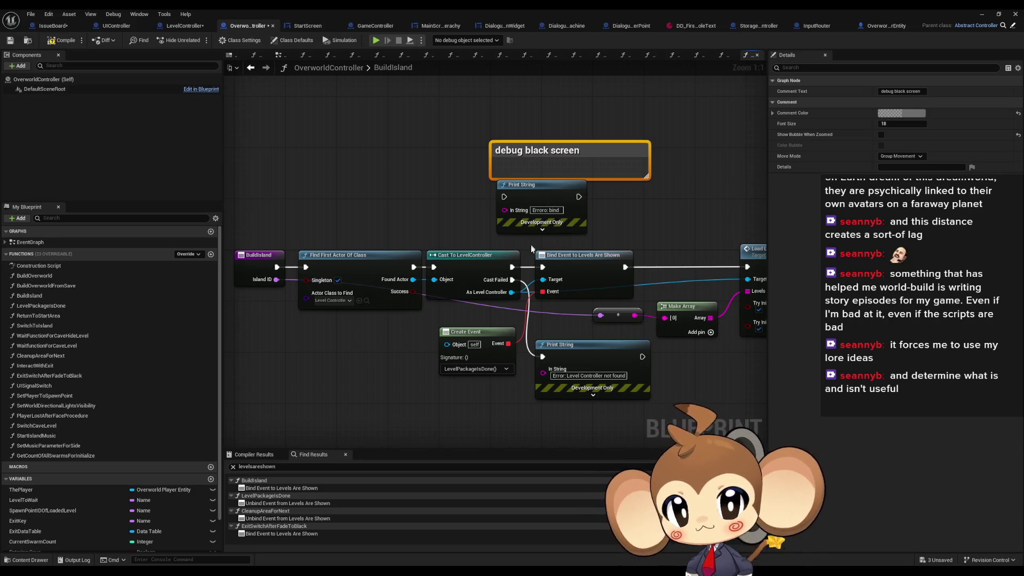
# Step: Wire the Print String between Cast To LevelController and Bind Event, with the comment above it
pyautogui.moveTo(543, 266); pyautogui.dragTo(586, 202)
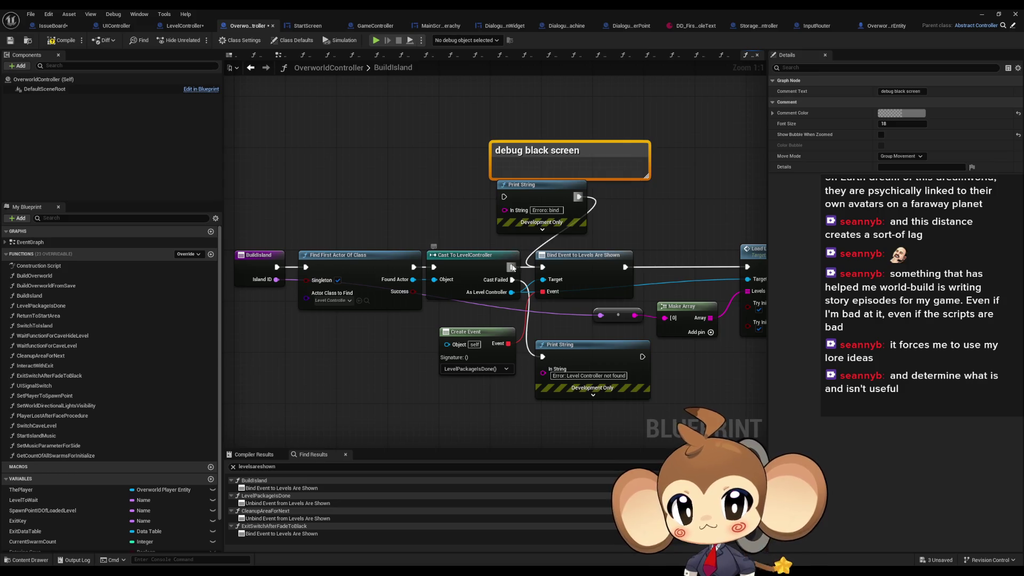
pyautogui.moveTo(513, 267)
pyautogui.mouseDown()
pyautogui.moveTo(489, 216)
pyautogui.moveTo(504, 197)
pyautogui.mouseUp()
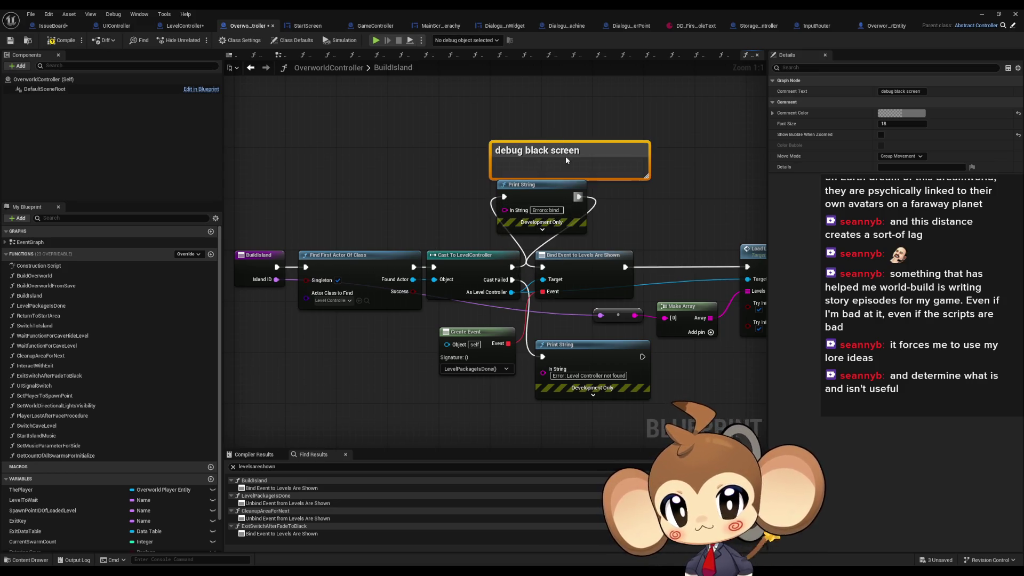
pyautogui.moveTo(558, 150); pyautogui.dragTo(538, 145)
pyautogui.doubleClick(538, 145)
pyautogui.click(179, 26)
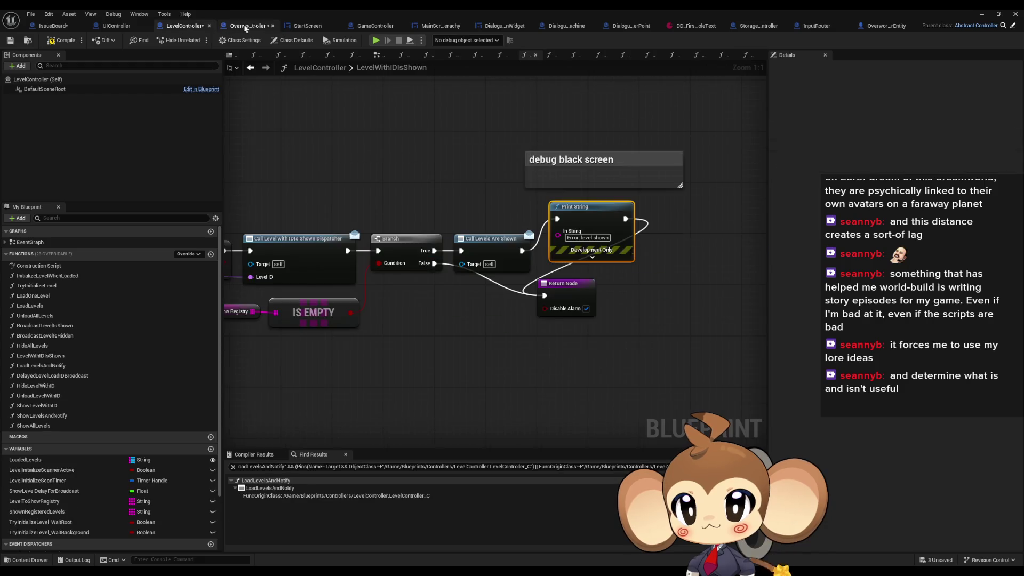
pyautogui.click(246, 27)
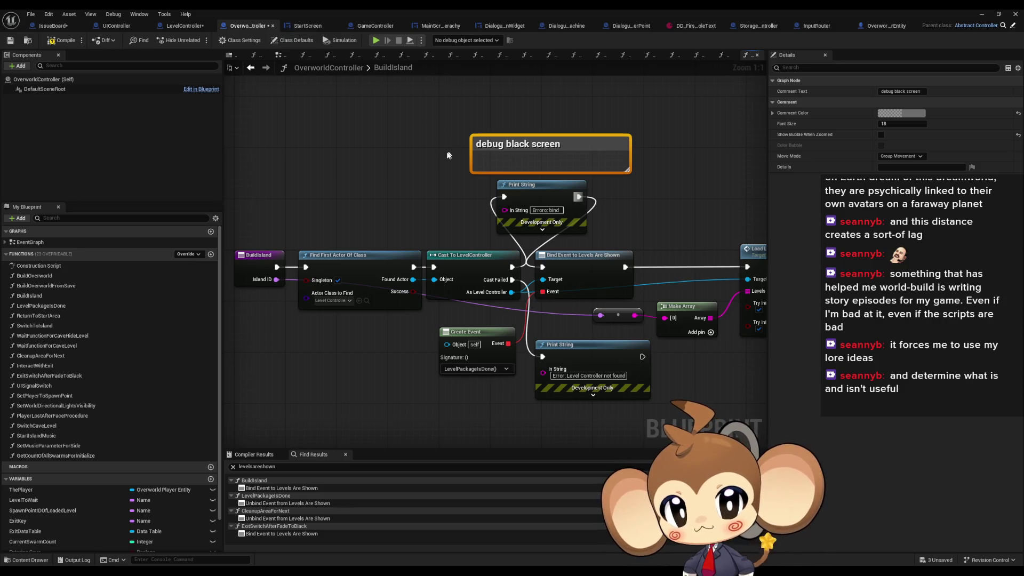
# Step: Minimize the Blueprint window and start Play In Editor with Alt+P
pyautogui.click(982, 14)
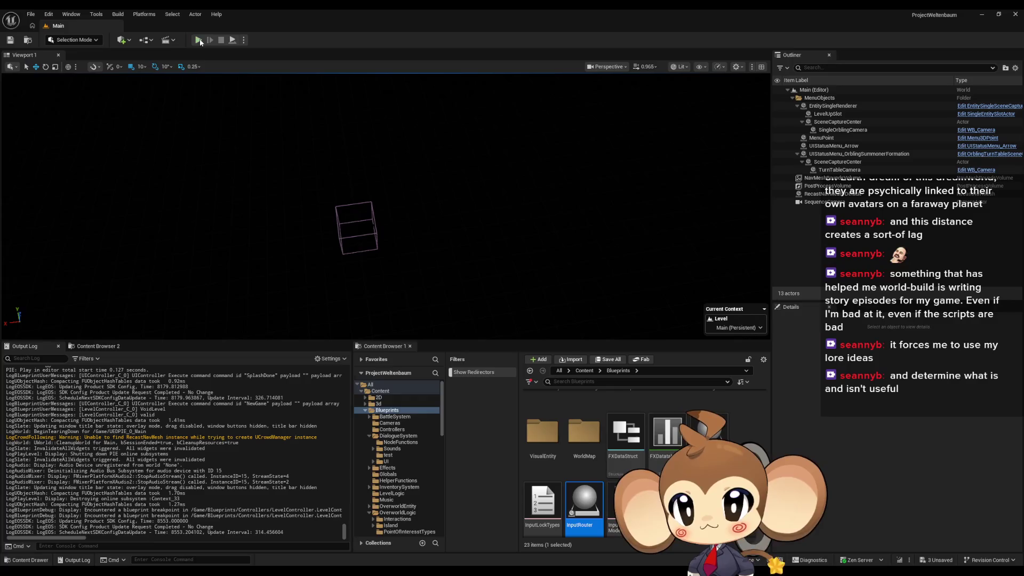
pyautogui.hotkey('alt', 'p')
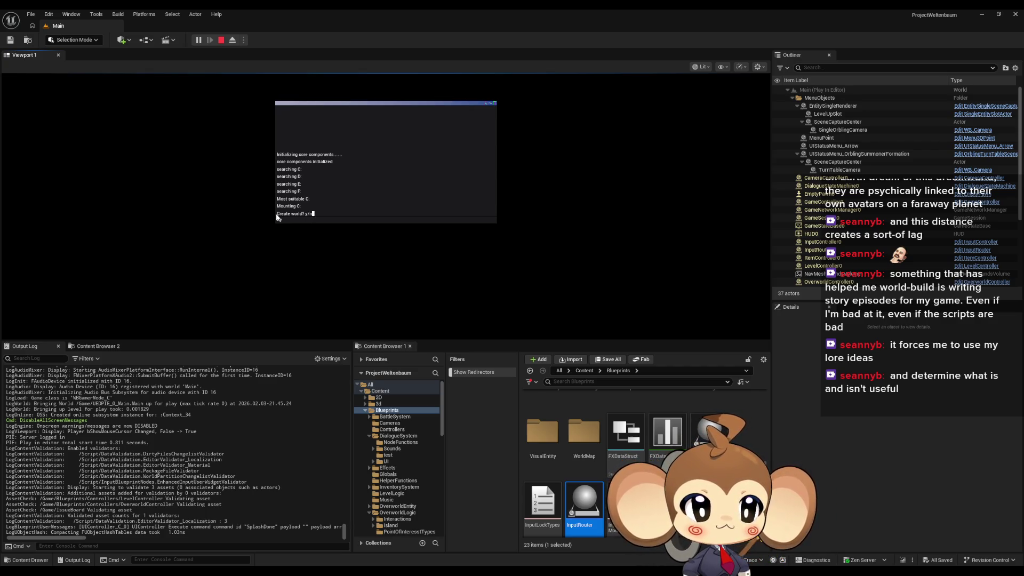
# Step: Answer 'y' to the Create world prompt and let world generation run
pyautogui.write('y')
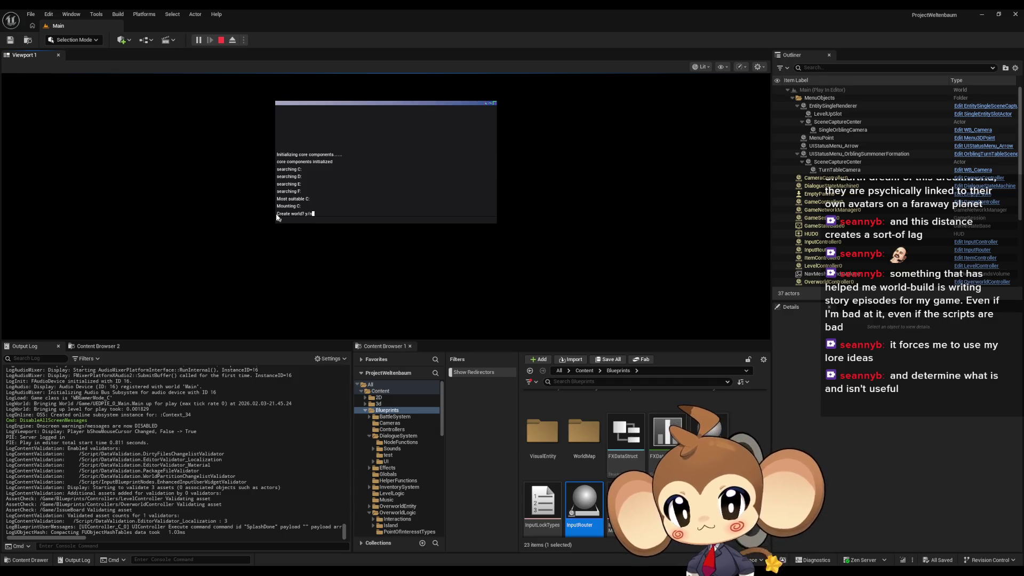
pyautogui.press('Return')
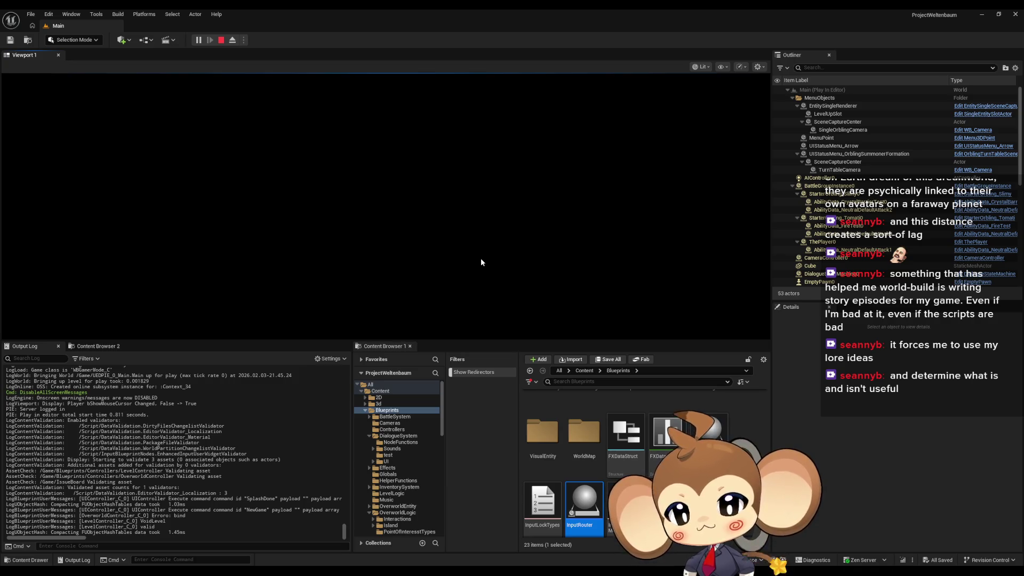
# Step: Stop the play session and review BuildIsland's bind-error and Level Controller not found Print Strings
pyautogui.click(222, 42)
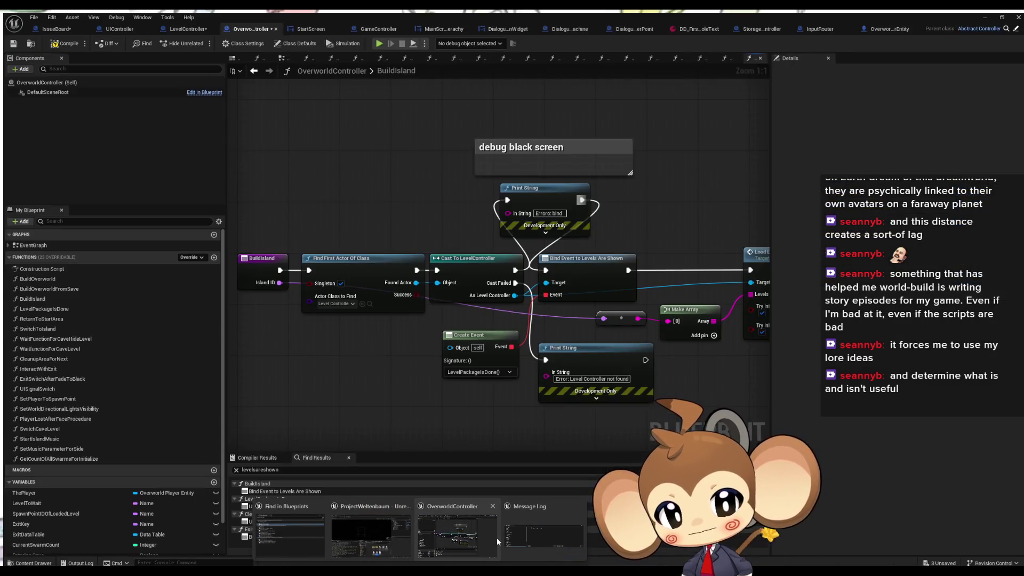
pyautogui.click(497, 538)
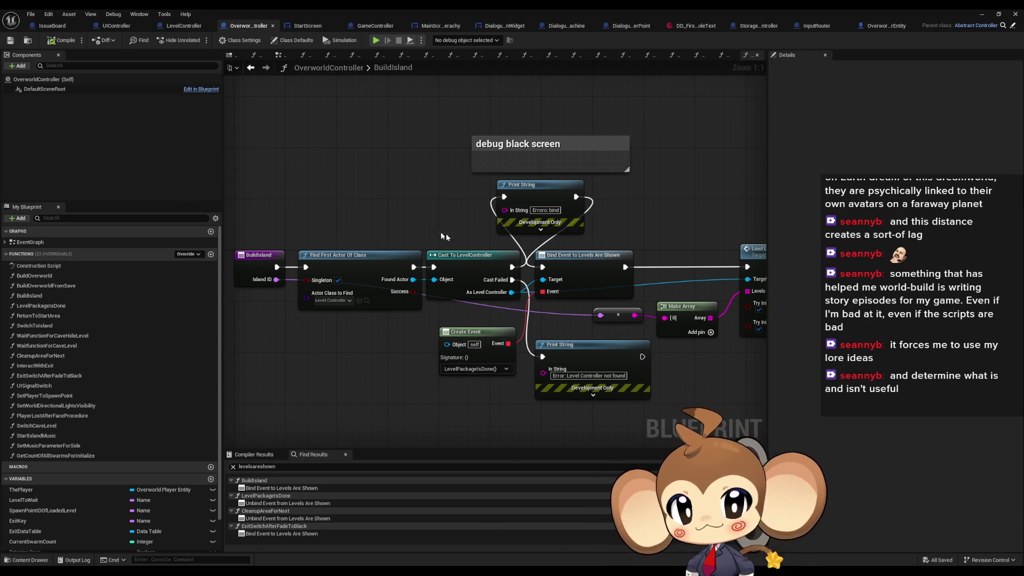
pyautogui.moveTo(423, 225); pyautogui.dragTo(486, 227)
pyautogui.click(320, 257)
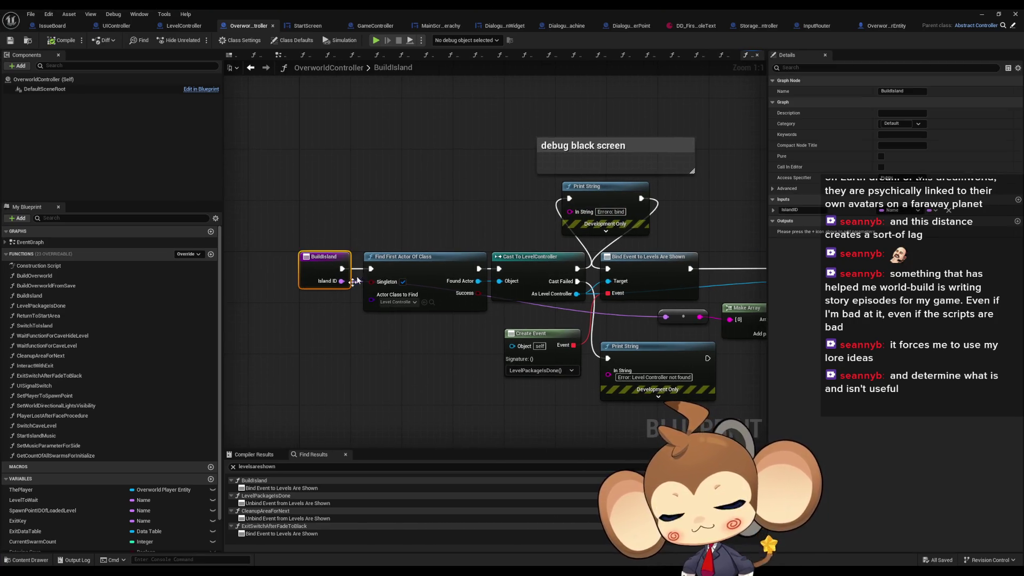
pyautogui.moveTo(566, 203); pyautogui.dragTo(451, 221)
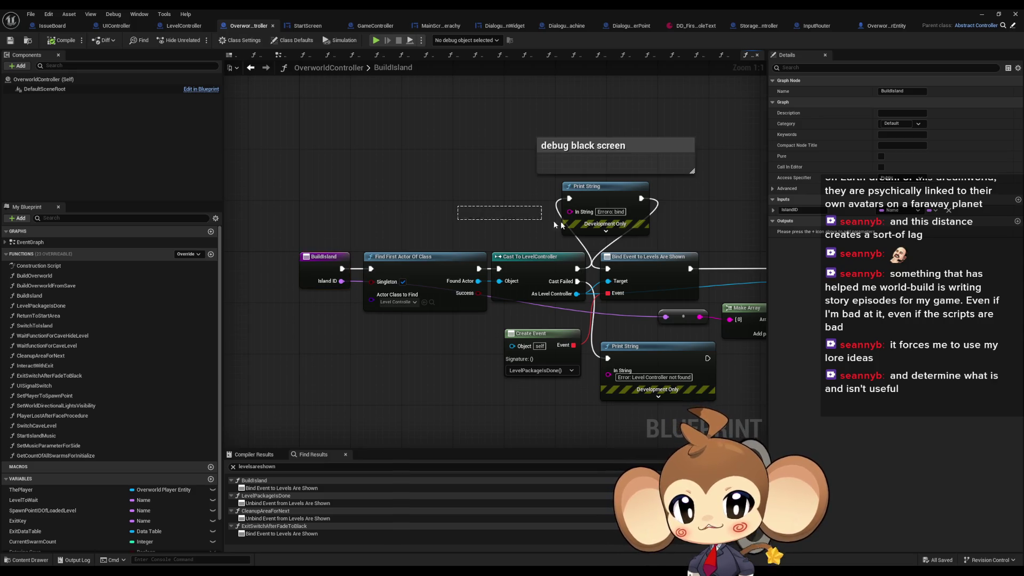
pyautogui.click(630, 346)
pyautogui.moveTo(476, 182); pyautogui.dragTo(448, 209)
pyautogui.click(448, 210)
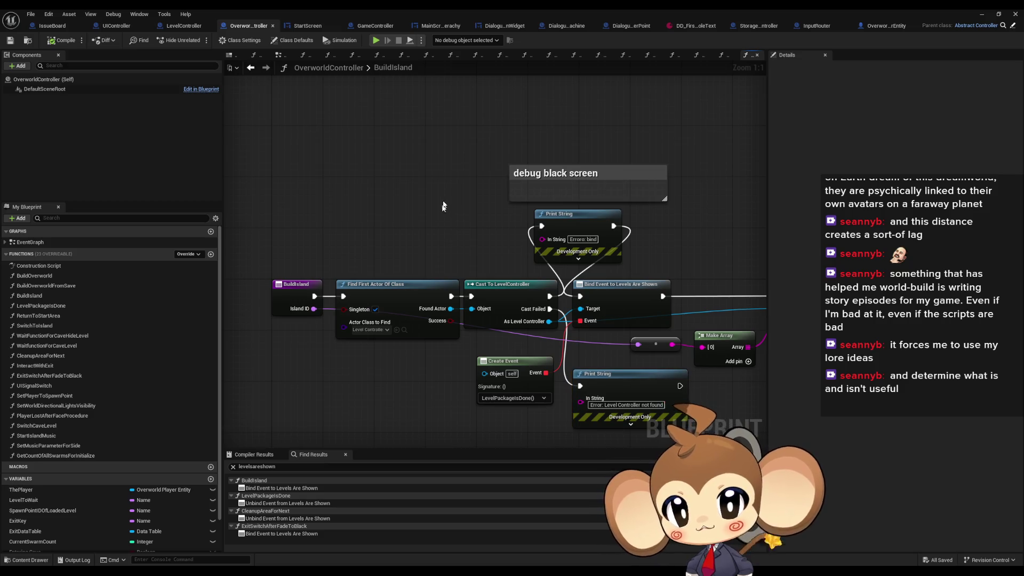
# Step: Review UIController's ExecuteCommand, then GameController's ExecuteCommand up to the Levels Are Shown binding
pyautogui.click(128, 29)
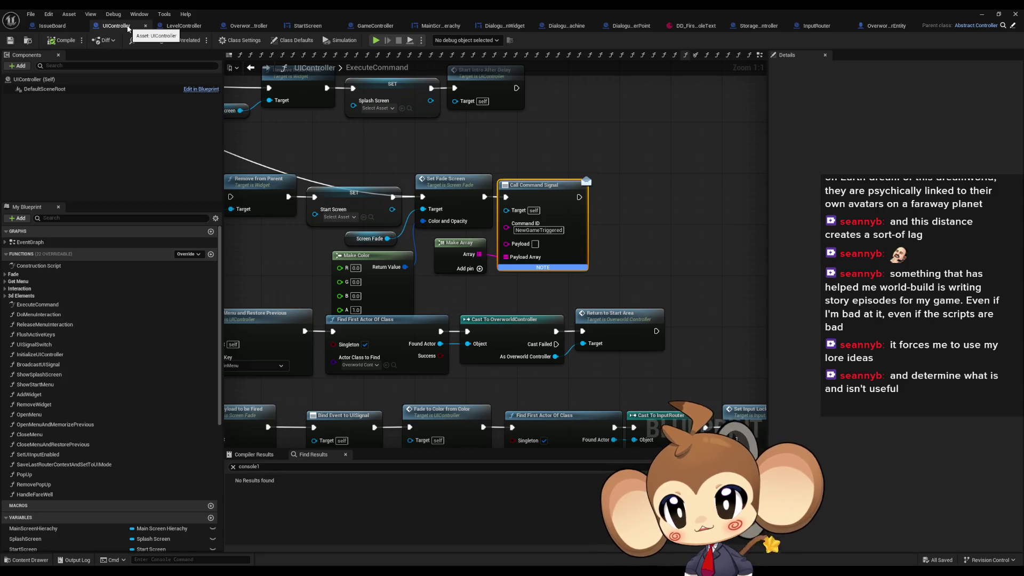
pyautogui.moveTo(446, 150)
pyautogui.mouseDown()
pyautogui.moveTo(474, 183)
pyautogui.moveTo(593, 205)
pyautogui.moveTo(575, 203)
pyautogui.mouseUp()
pyautogui.click(578, 233)
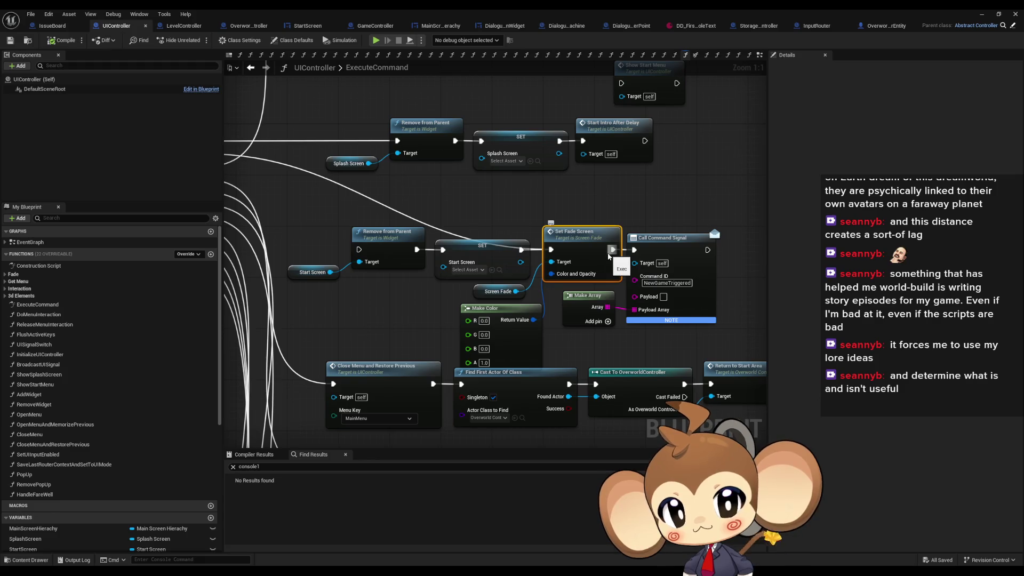
pyautogui.moveTo(608, 256); pyautogui.dragTo(485, 244)
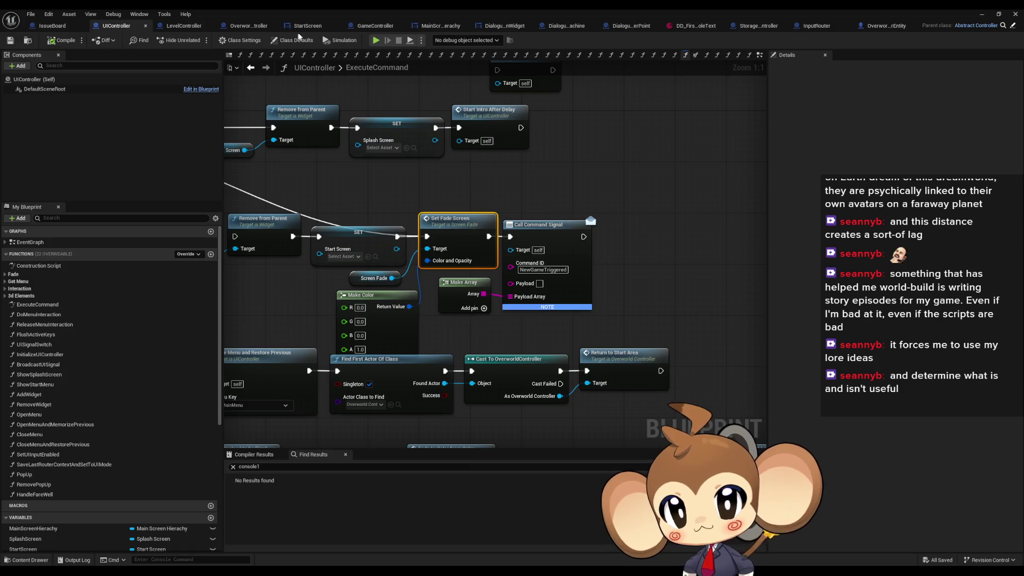
pyautogui.click(367, 28)
pyautogui.moveTo(457, 287)
pyautogui.mouseDown()
pyautogui.moveTo(473, 288)
pyautogui.moveTo(477, 257)
pyautogui.mouseUp()
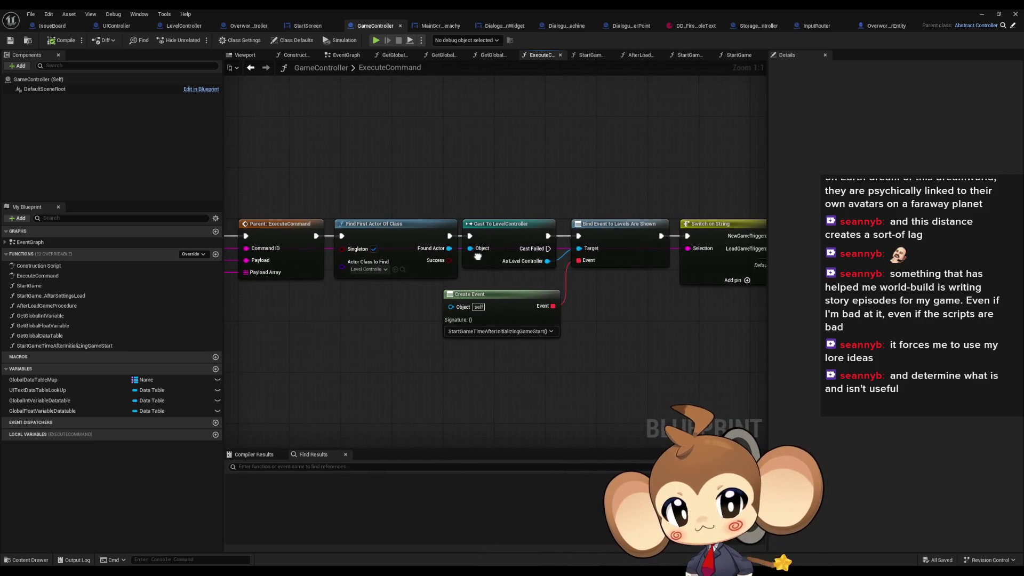
pyautogui.moveTo(488, 177); pyautogui.dragTo(549, 272)
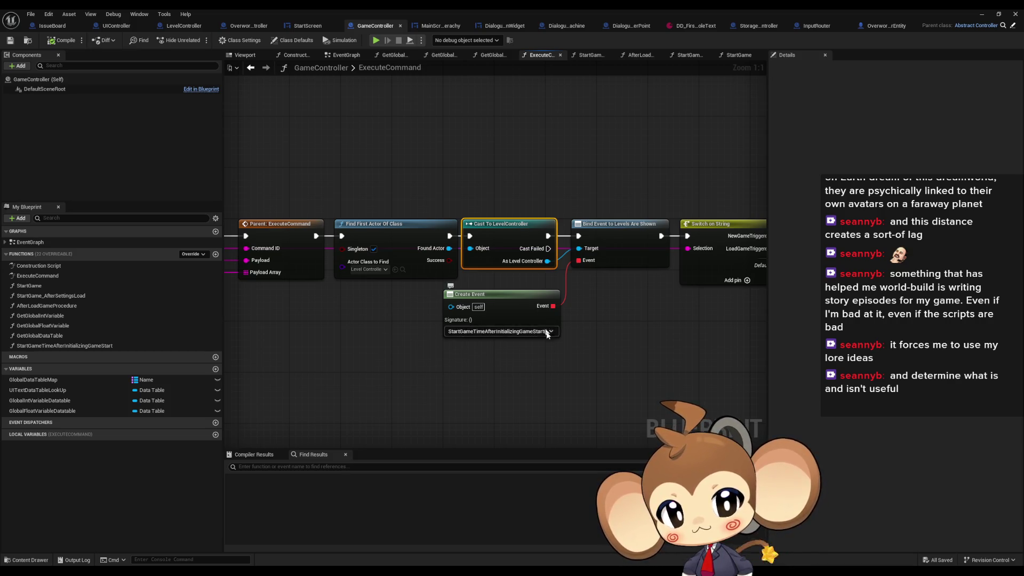
pyautogui.moveTo(486, 361)
pyautogui.mouseDown()
pyautogui.moveTo(514, 389)
pyautogui.moveTo(569, 387)
pyautogui.moveTo(547, 315)
pyautogui.moveTo(325, 303)
pyautogui.mouseUp()
pyautogui.moveTo(364, 198)
pyautogui.mouseDown()
pyautogui.moveTo(416, 249)
pyautogui.moveTo(581, 307)
pyautogui.mouseUp()
pyautogui.moveTo(334, 185); pyautogui.dragTo(380, 310)
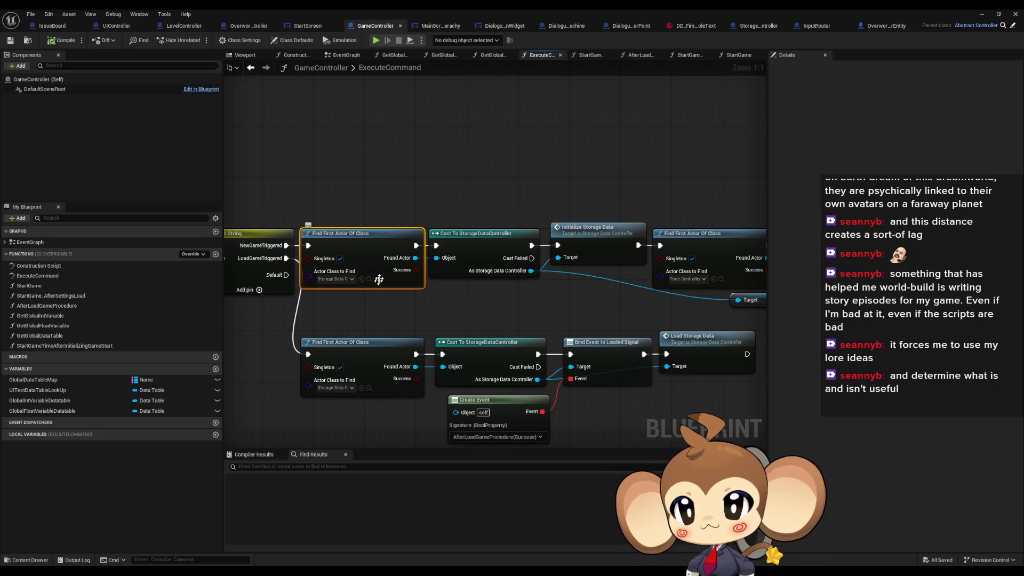
pyautogui.moveTo(371, 298); pyautogui.dragTo(523, 285)
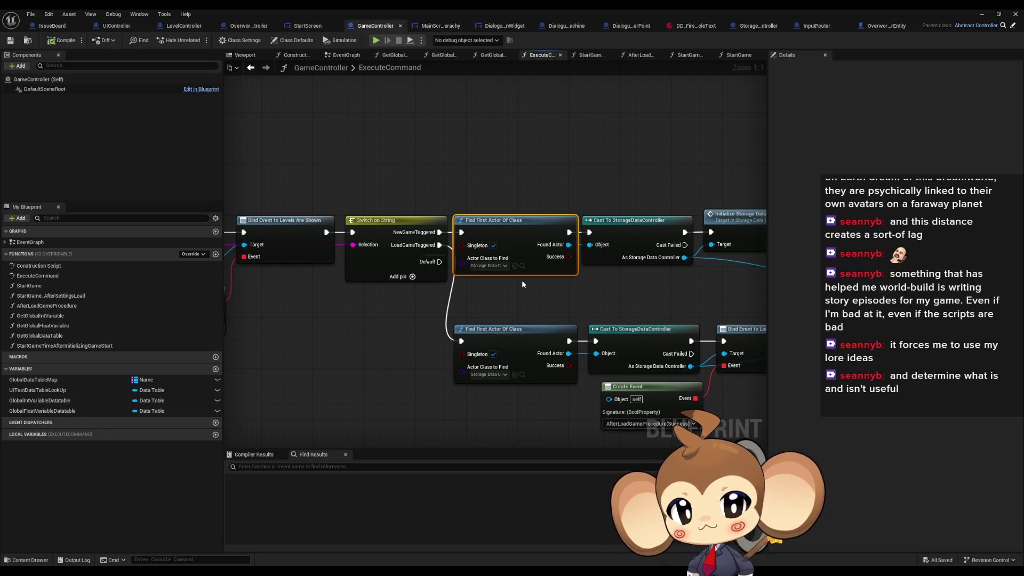
pyautogui.click(521, 284)
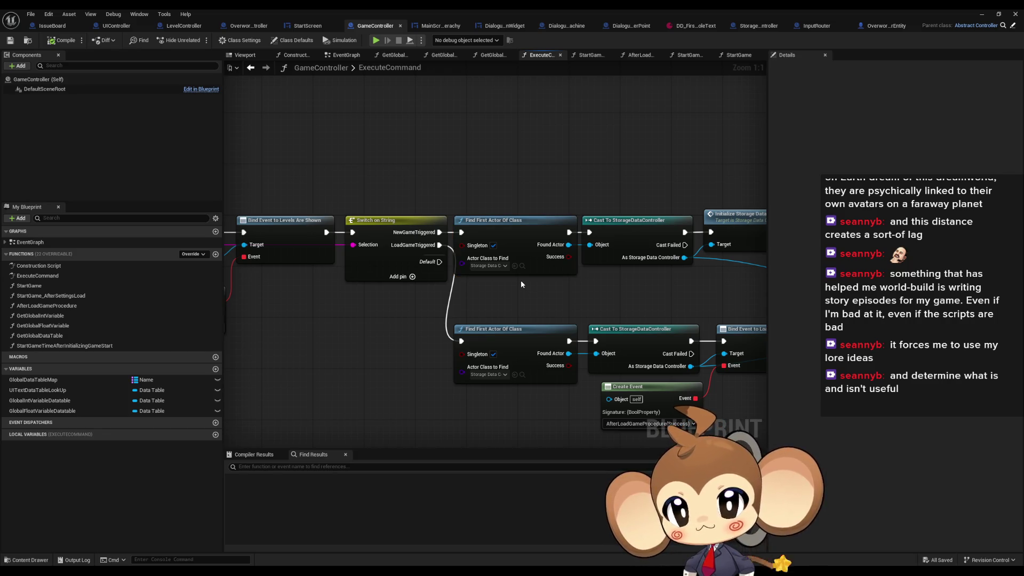
# Step: Look over the UIController, OverworldController, LevelController and GameController graphs
pyautogui.click(107, 27)
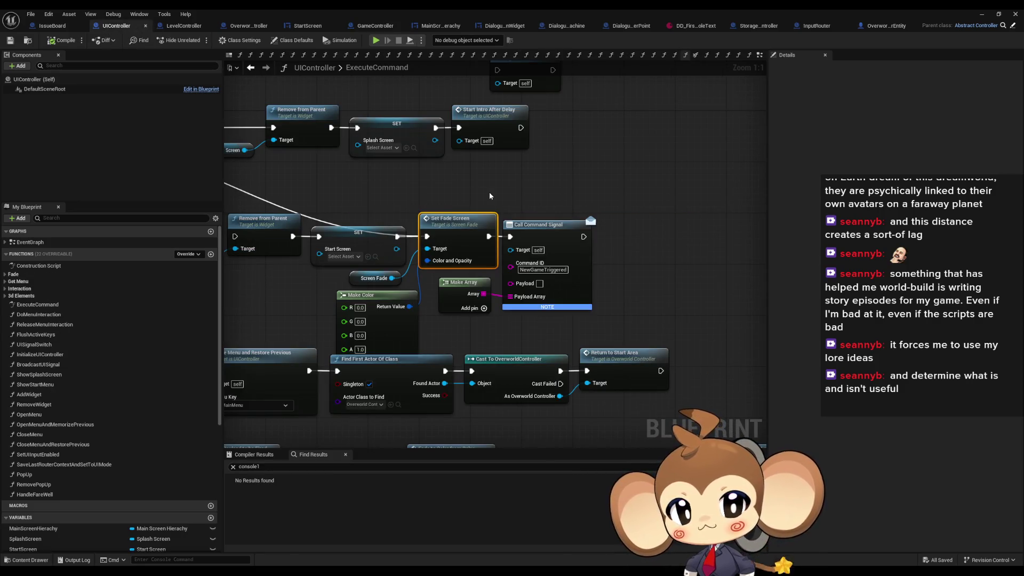
pyautogui.moveTo(490, 196)
pyautogui.mouseDown()
pyautogui.moveTo(506, 193)
pyautogui.moveTo(447, 185)
pyautogui.mouseUp()
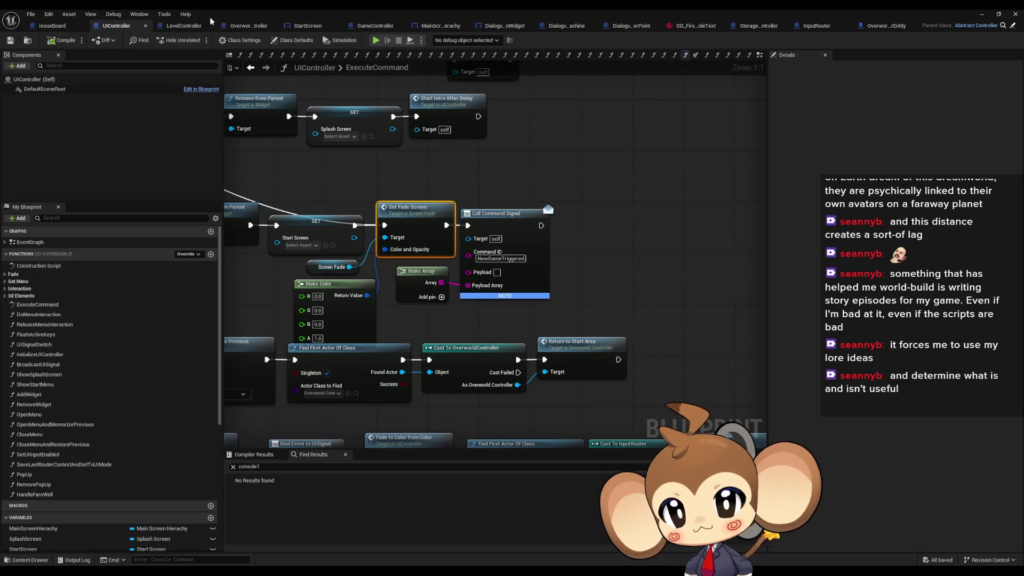
pyautogui.click(312, 26)
pyautogui.click(237, 26)
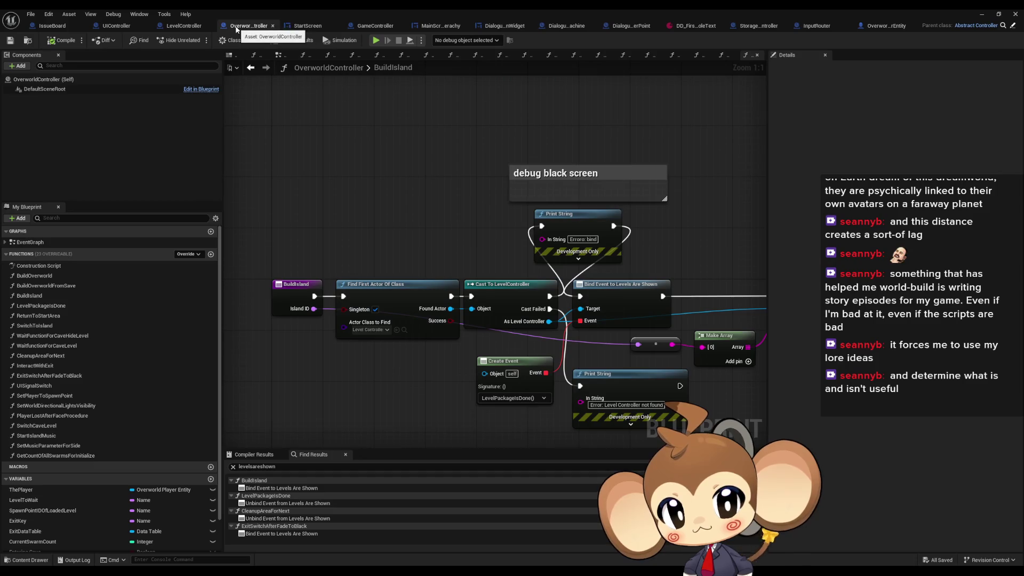
pyautogui.click(184, 27)
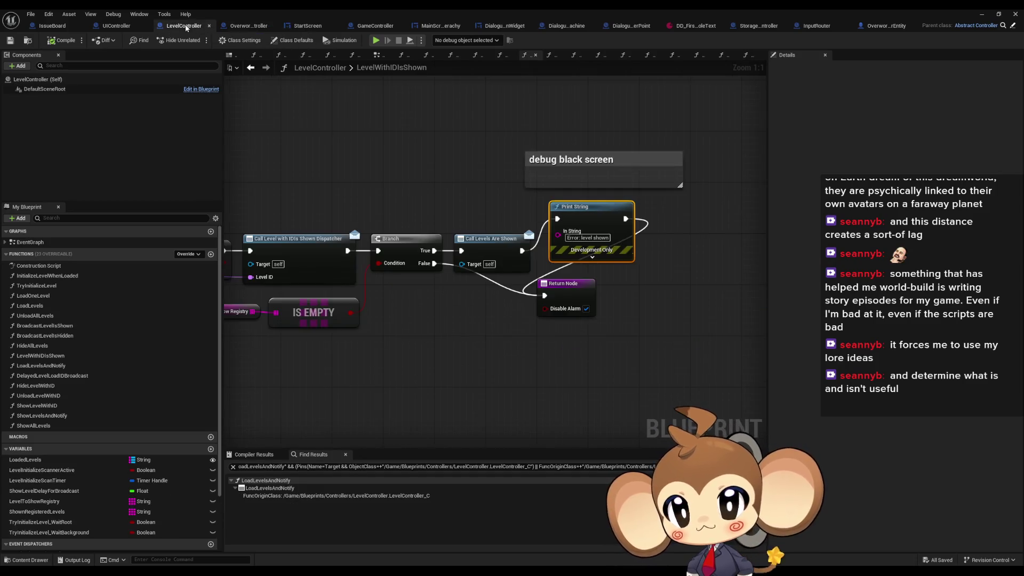
pyautogui.click(388, 30)
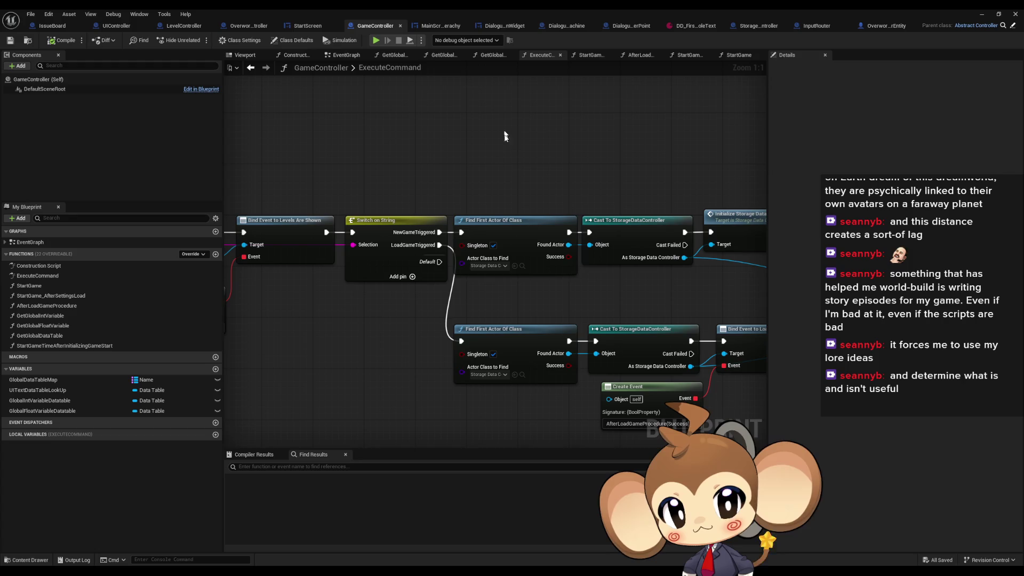
pyautogui.moveTo(474, 153); pyautogui.dragTo(530, 155)
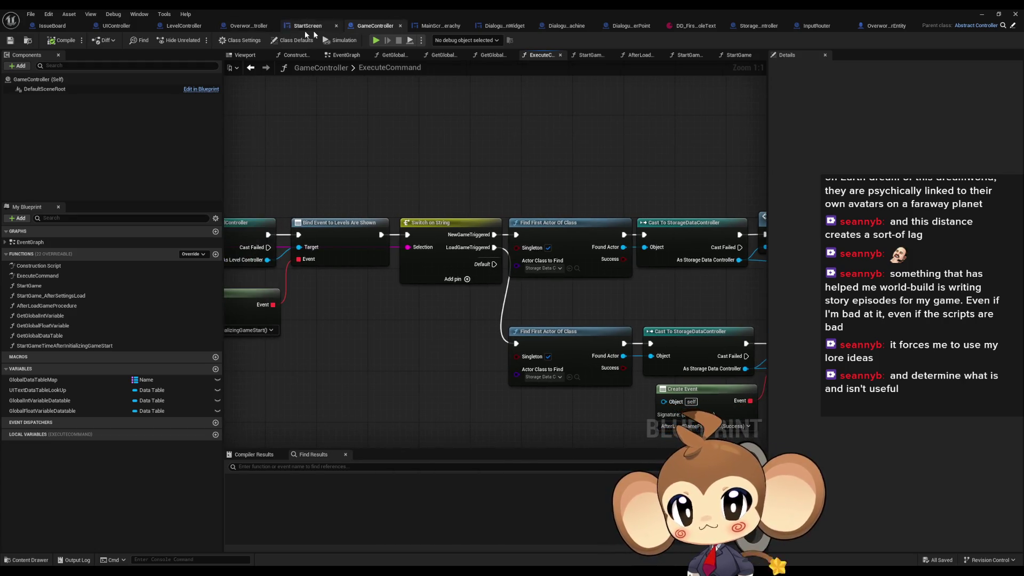
pyautogui.click(248, 28)
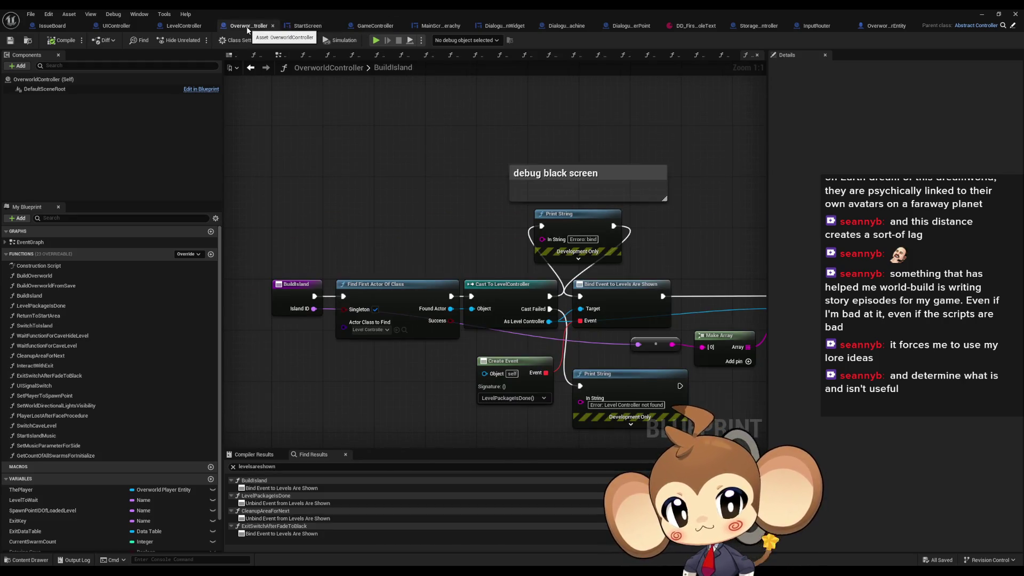
pyautogui.click(381, 27)
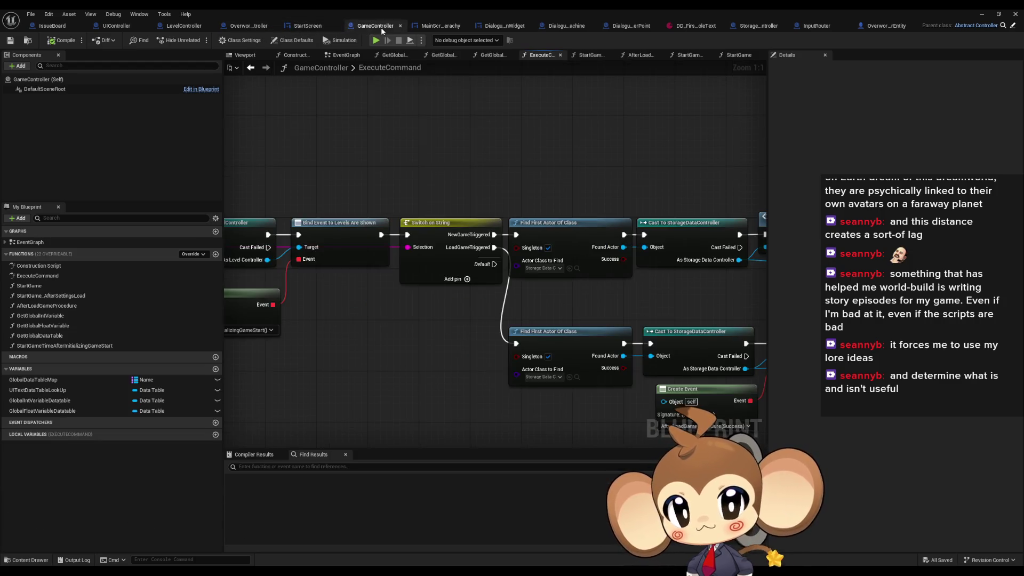
pyautogui.scroll(-3, 469, 174)
pyautogui.scroll(5, 381, 205)
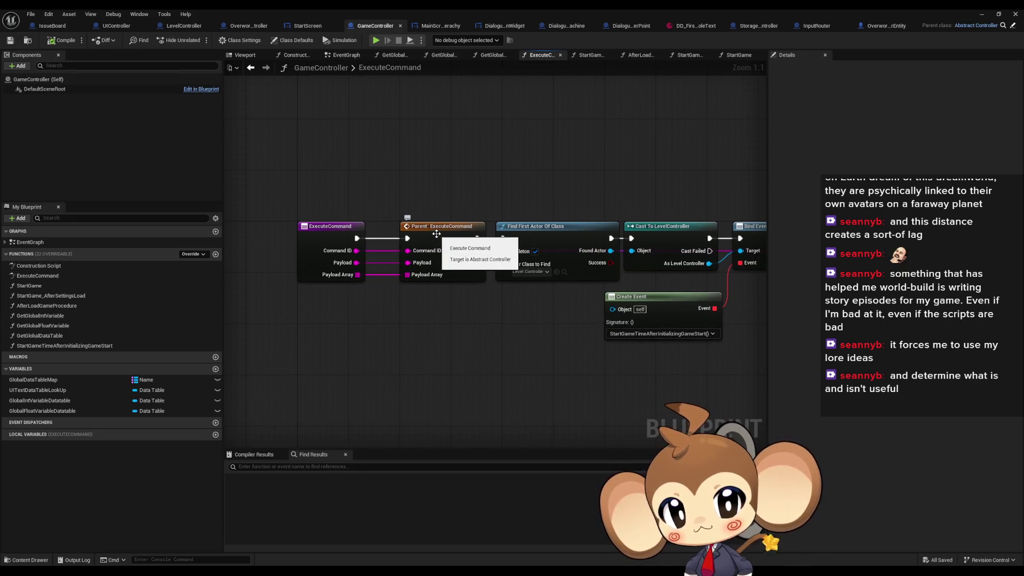
# Step: Add a breakpoint on Find First Actor Of Class and minimize the Blueprint window
pyautogui.rightClick(527, 232)
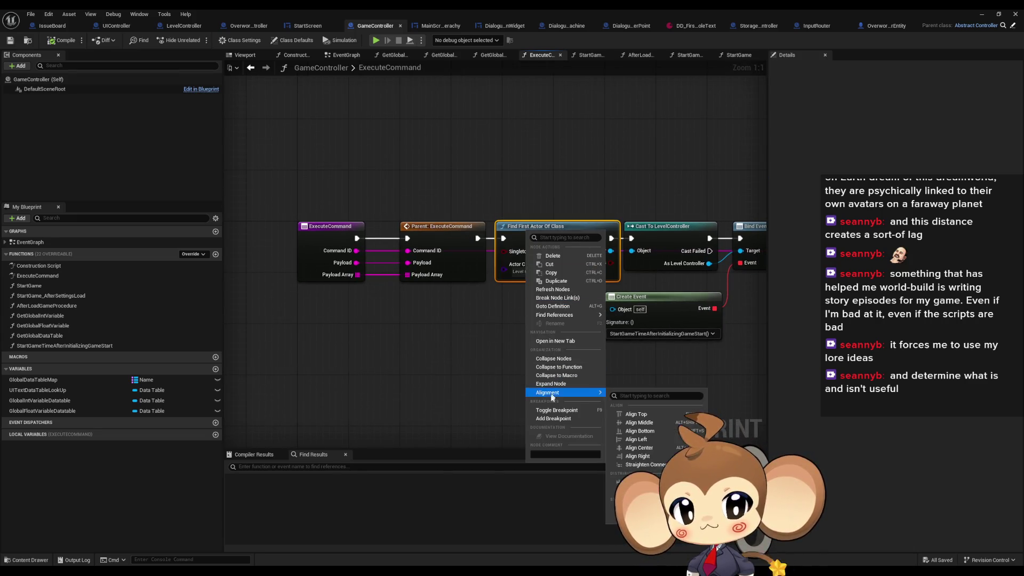
pyautogui.click(545, 418)
pyautogui.click(979, 14)
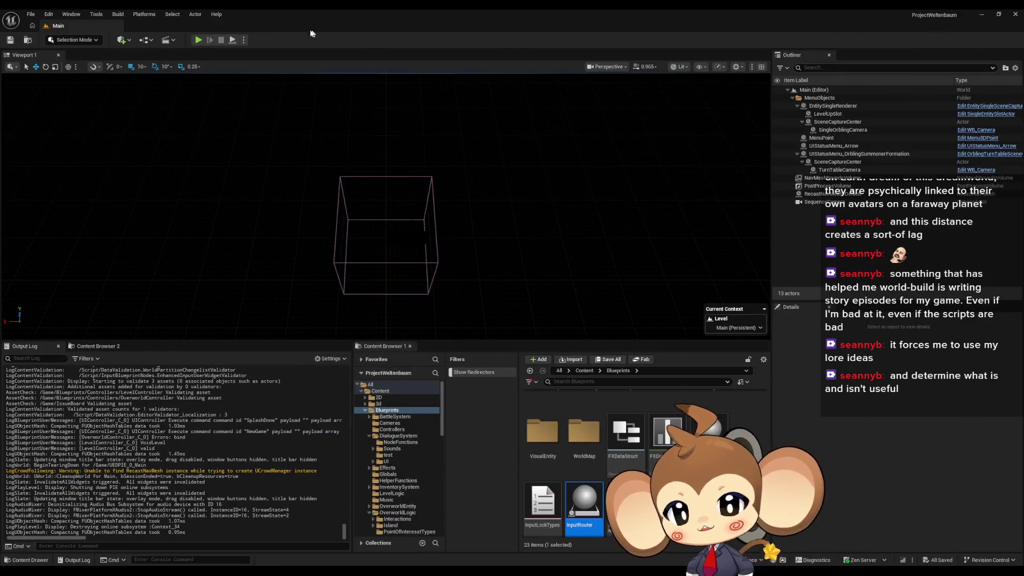
# Step: Run a quick Play-In-Editor test, stop it, and bring the GameController window back
pyautogui.click(199, 40)
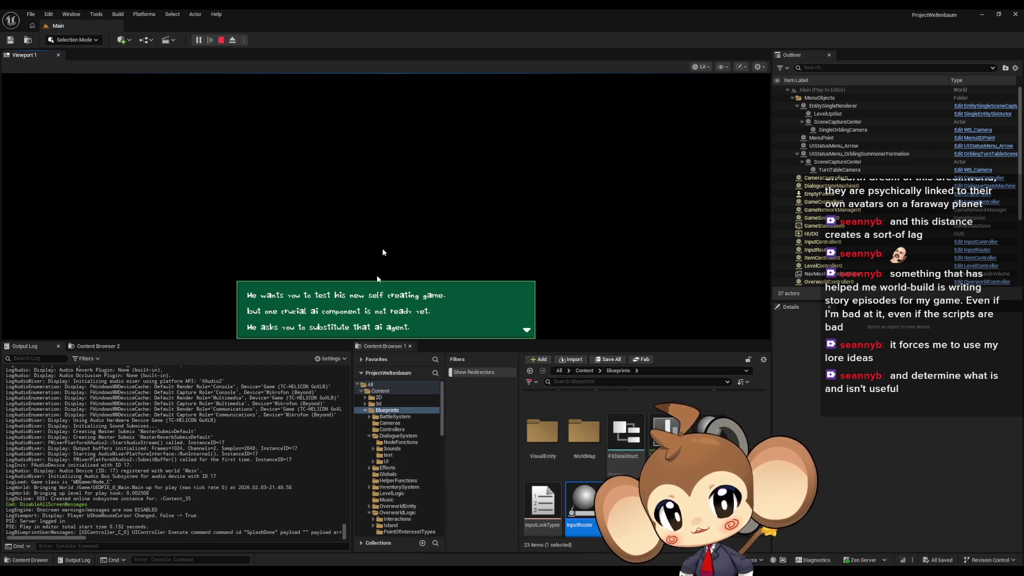
pyautogui.click(221, 40)
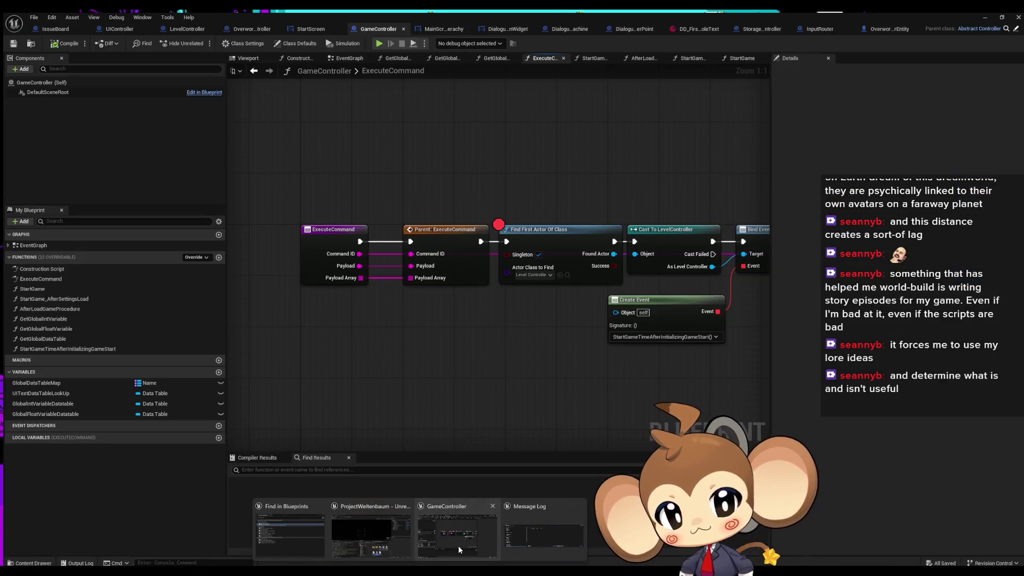
pyautogui.click(459, 546)
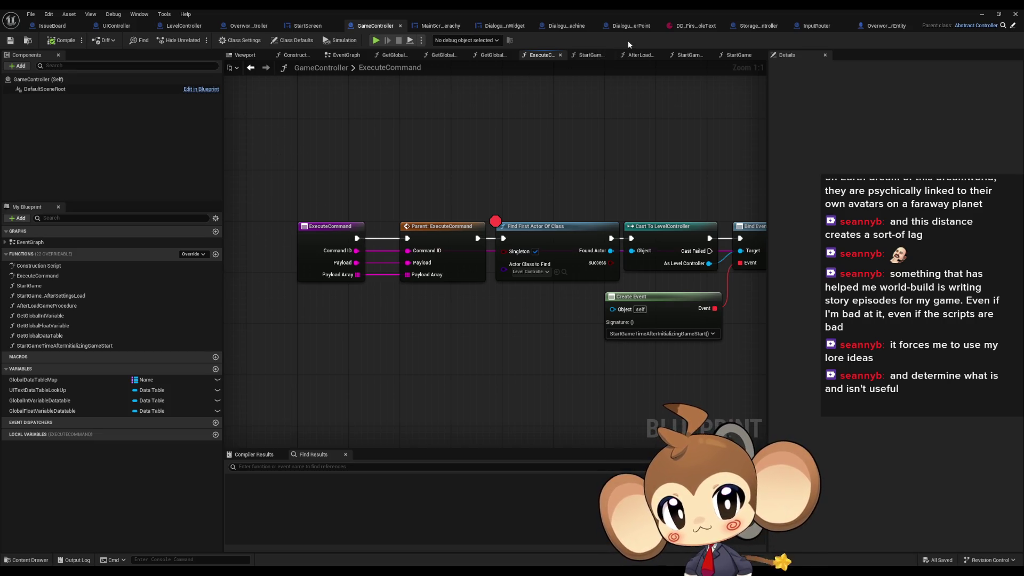
# Step: Inspect UIController's ExecuteCommand around Switch on String and Start Intro After Delay, then start Play
pyautogui.click(116, 25)
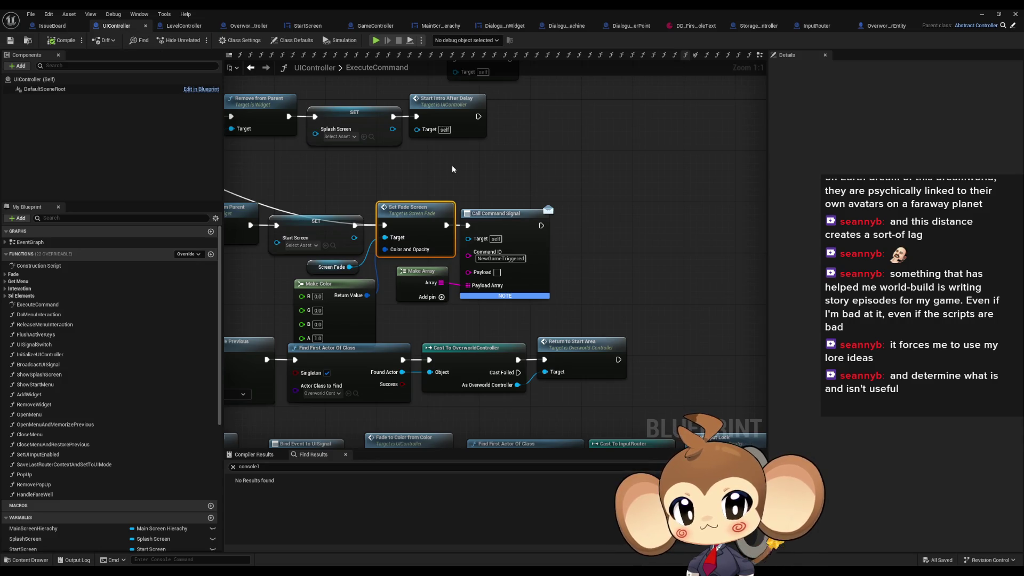
pyautogui.moveTo(449, 167)
pyautogui.mouseDown()
pyautogui.moveTo(912, 291)
pyautogui.moveTo(918, 282)
pyautogui.moveTo(540, 246)
pyautogui.mouseUp()
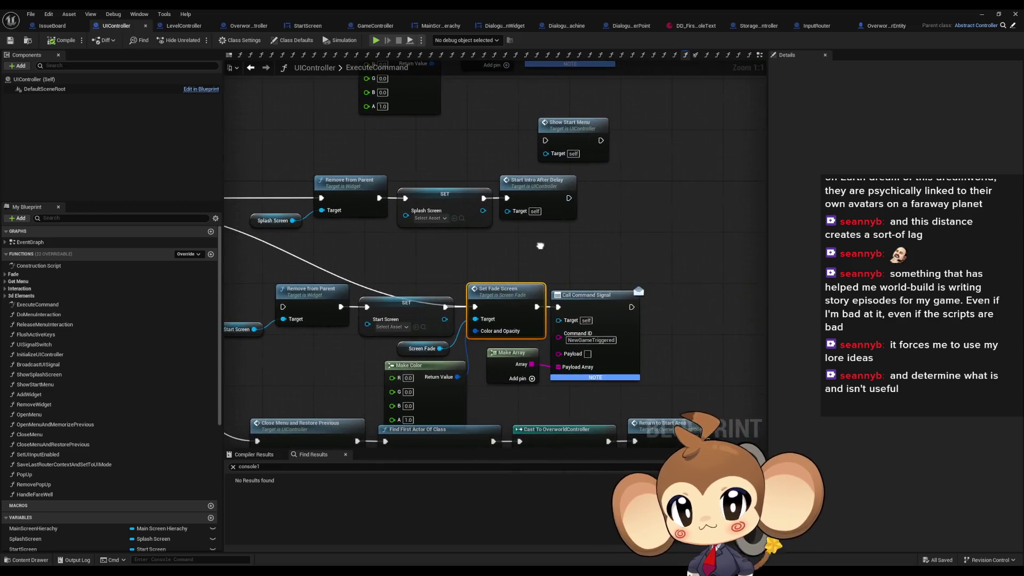
pyautogui.scroll(-3, 540, 245)
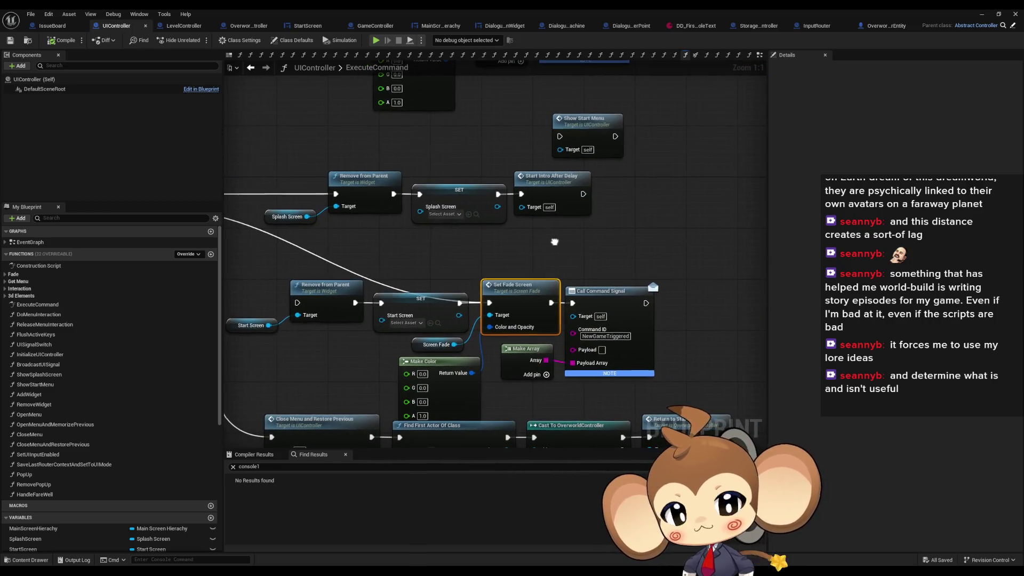
pyautogui.scroll(1, 542, 241)
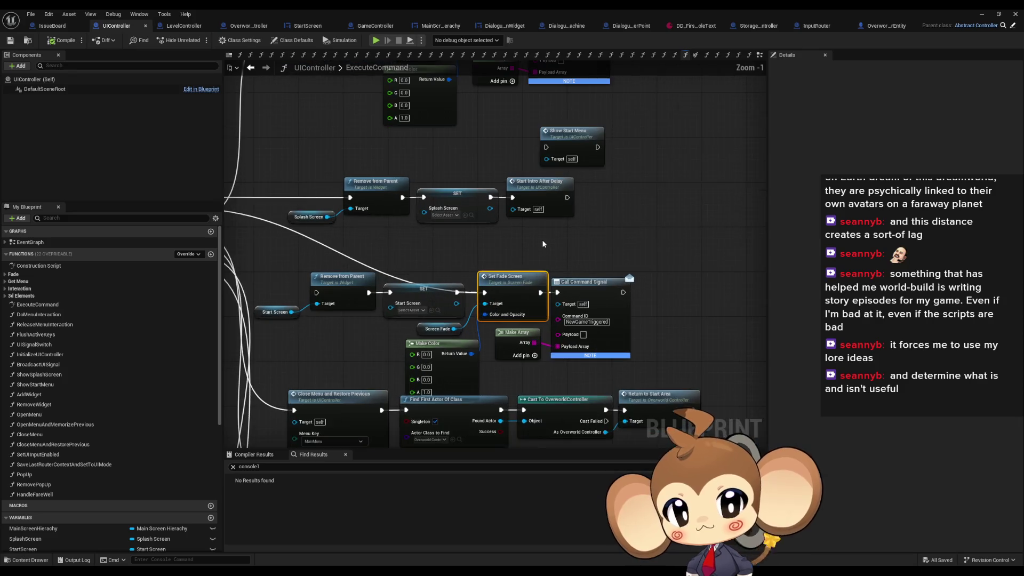
pyautogui.click(546, 183)
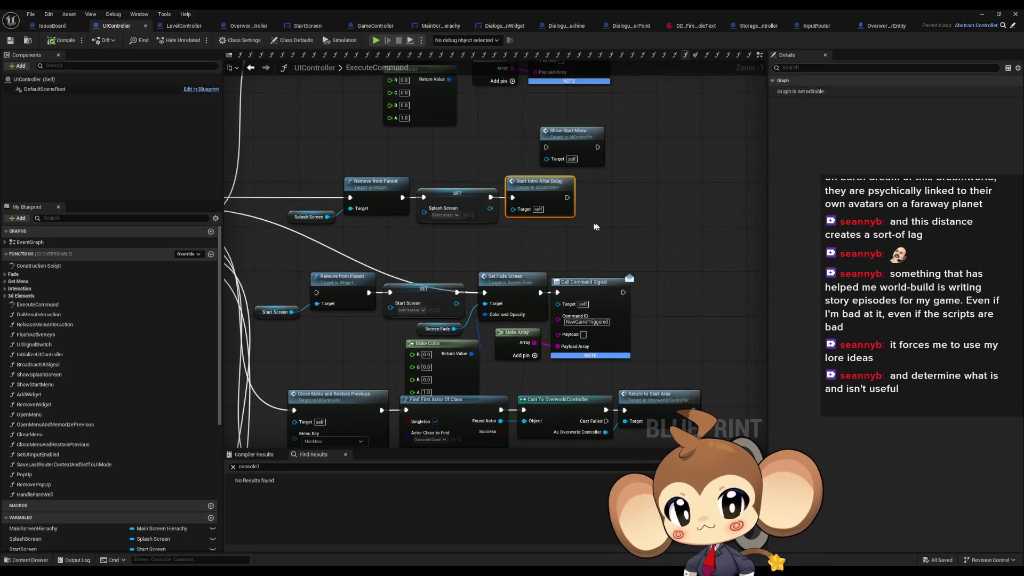
pyautogui.scroll(2, 577, 222)
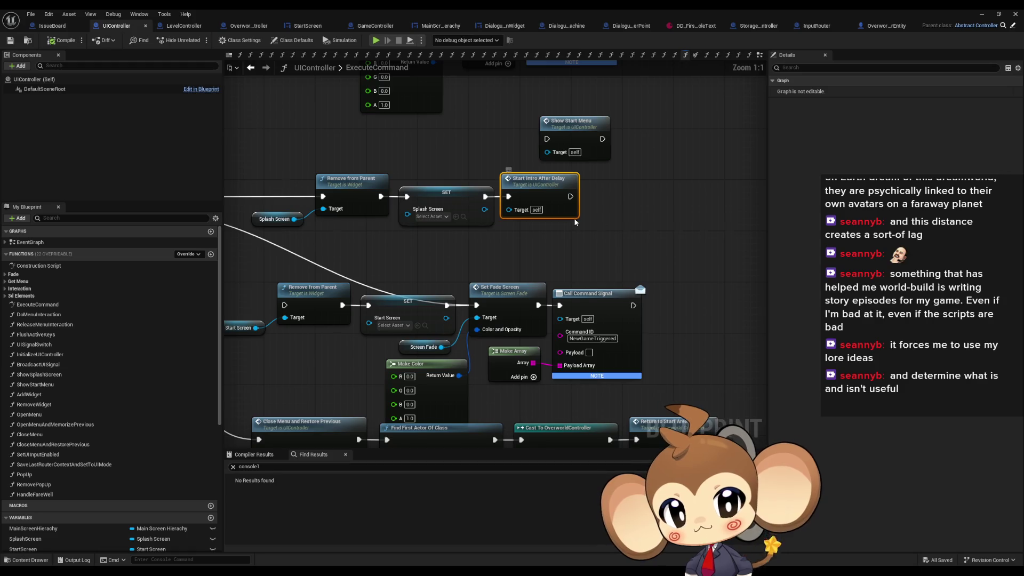
pyautogui.moveTo(575, 245); pyautogui.dragTo(922, 255)
pyautogui.moveTo(835, 291)
pyautogui.mouseDown()
pyautogui.moveTo(460, 309)
pyautogui.moveTo(448, 358)
pyautogui.mouseUp()
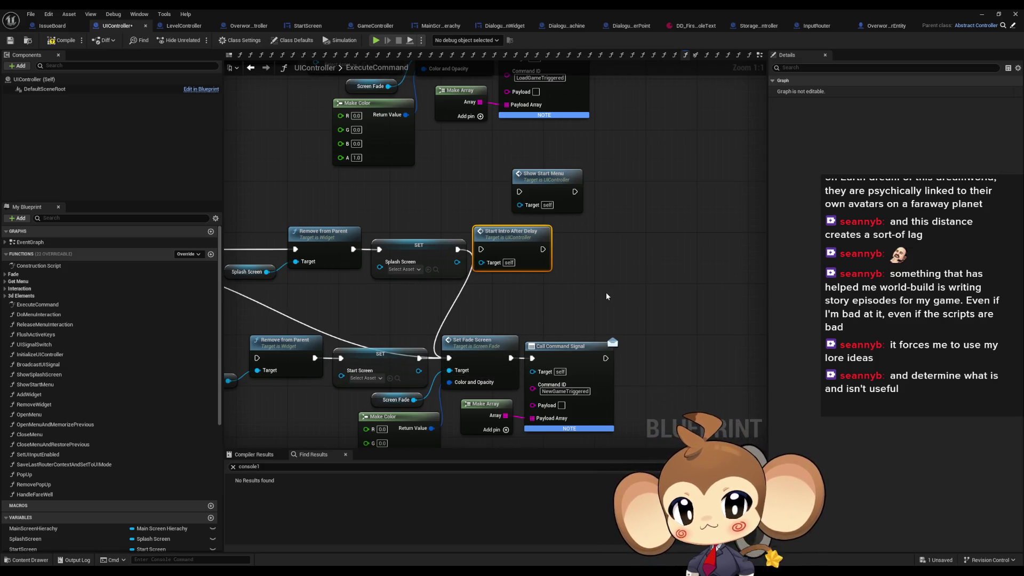
pyautogui.click(981, 14)
pyautogui.click(198, 40)
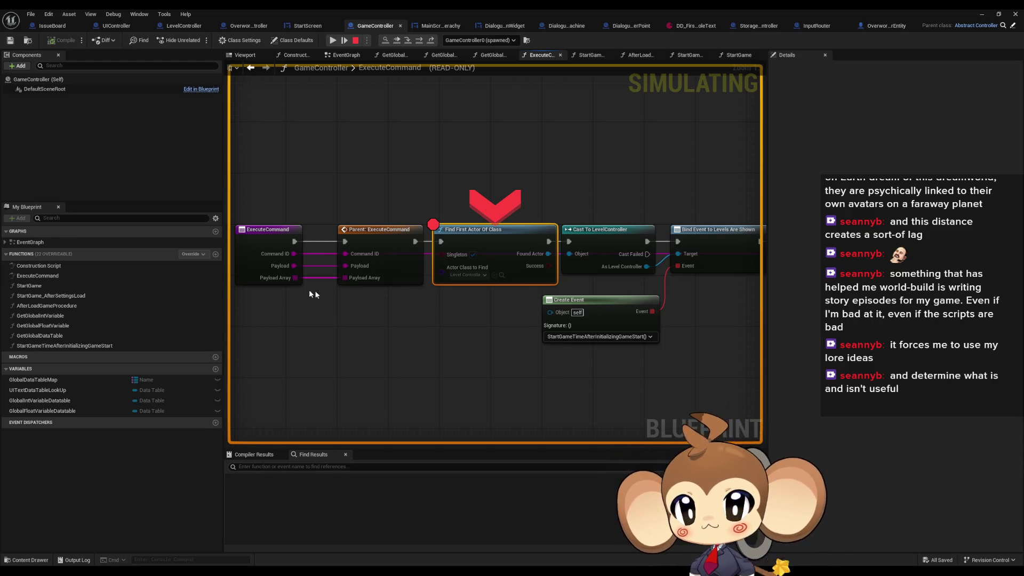
# Step: Step Over through GameController's ExecuteCommand past storage, TimeController and OverworldController setup to Build Overworld
pyautogui.click(420, 42)
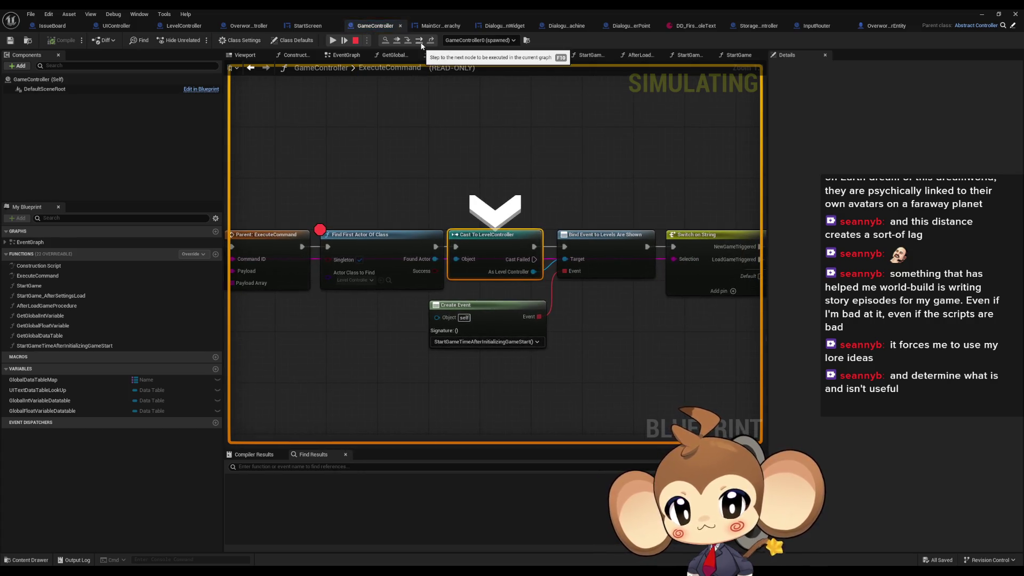
pyautogui.click(421, 41)
pyautogui.click(420, 41)
pyautogui.click(421, 41)
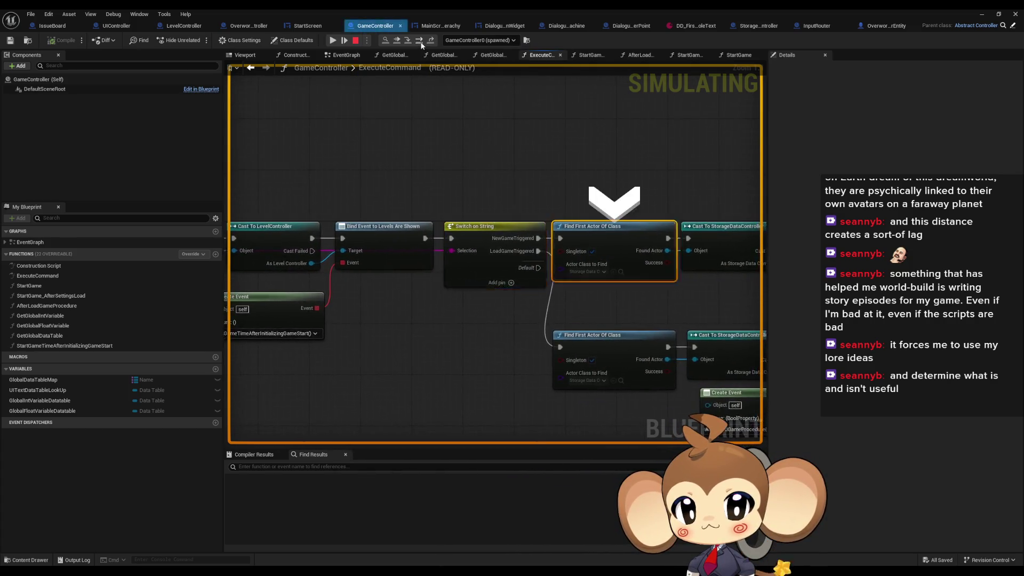
pyautogui.click(421, 41)
pyautogui.click(421, 41)
pyautogui.click(420, 41)
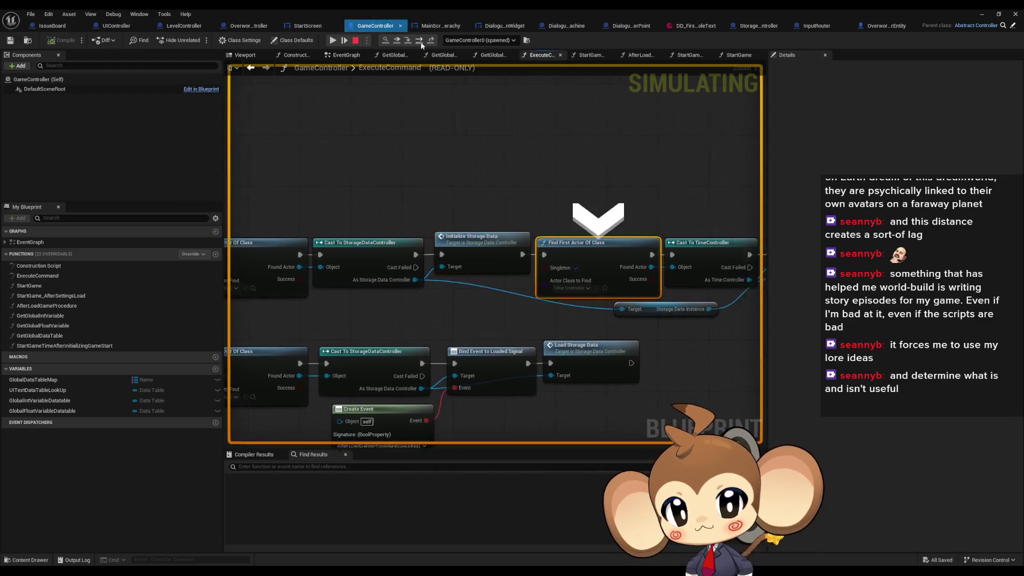
pyautogui.click(420, 41)
pyautogui.moveTo(433, 274)
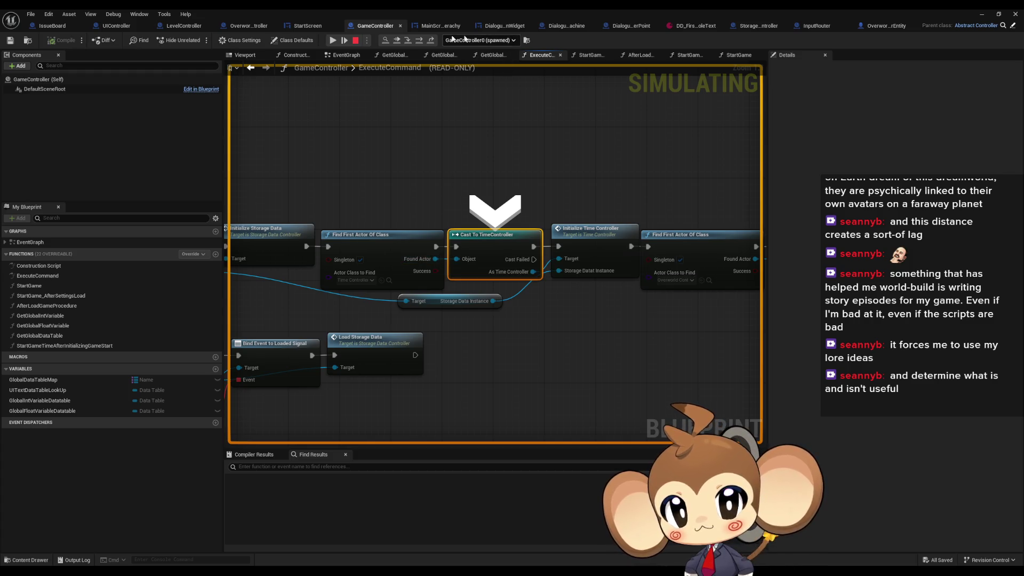
pyautogui.click(419, 41)
pyautogui.click(419, 41)
pyautogui.click(418, 41)
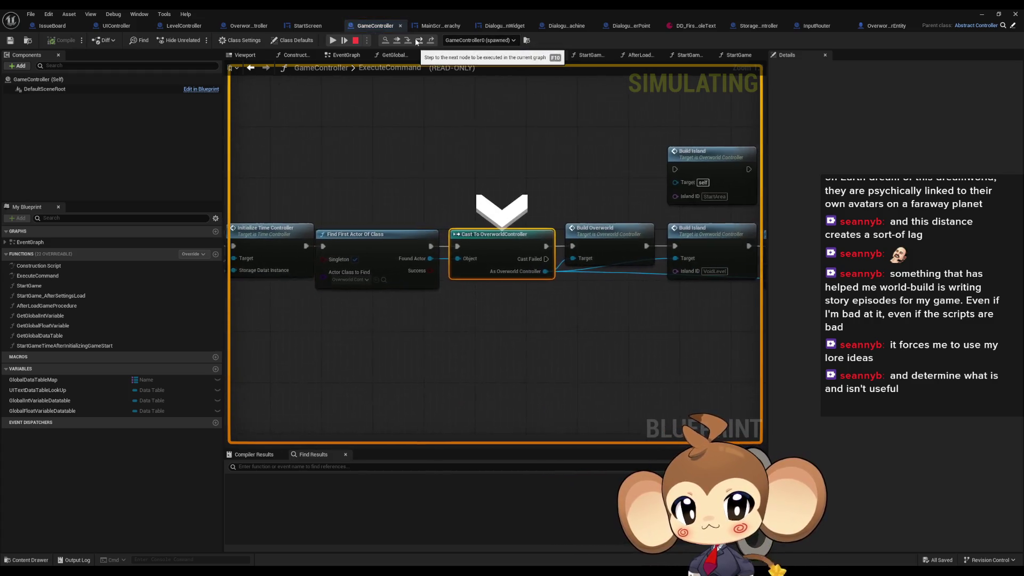
pyautogui.moveTo(411, 262)
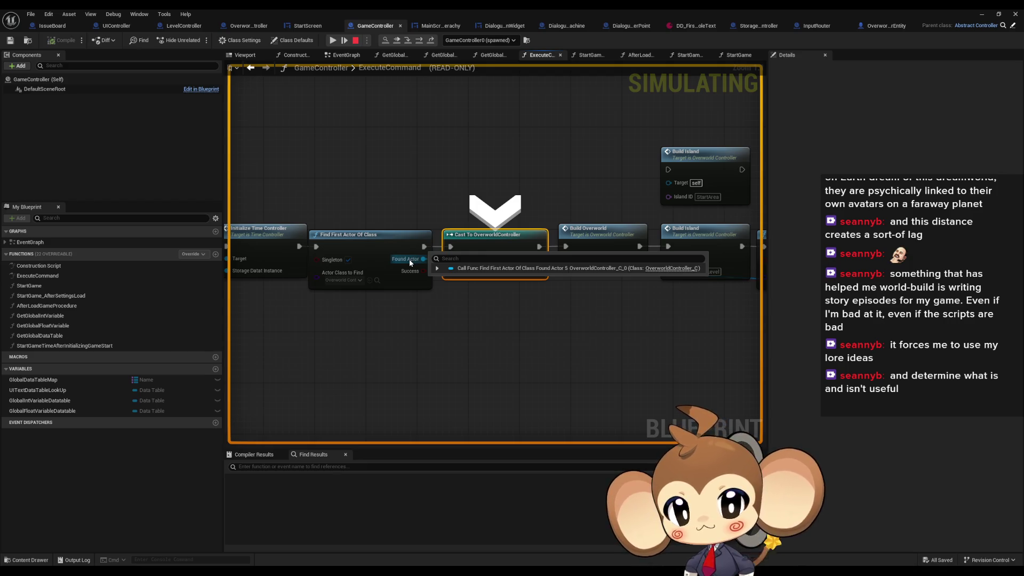
pyautogui.click(419, 43)
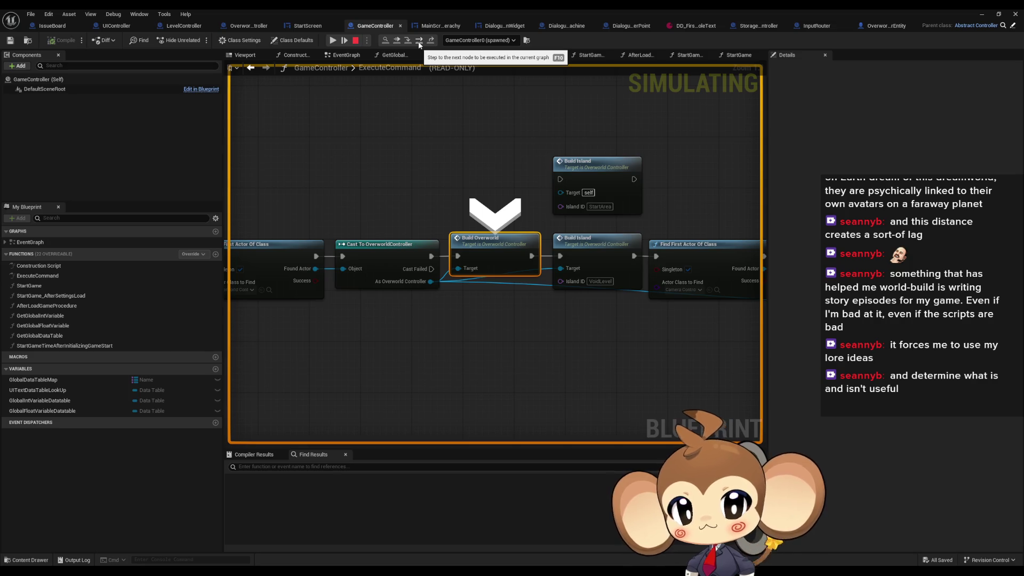
# Step: Step into BuildIsland through the bind-error Print String to Load Levels and Notify, then resume
pyautogui.click(420, 42)
pyautogui.click(419, 42)
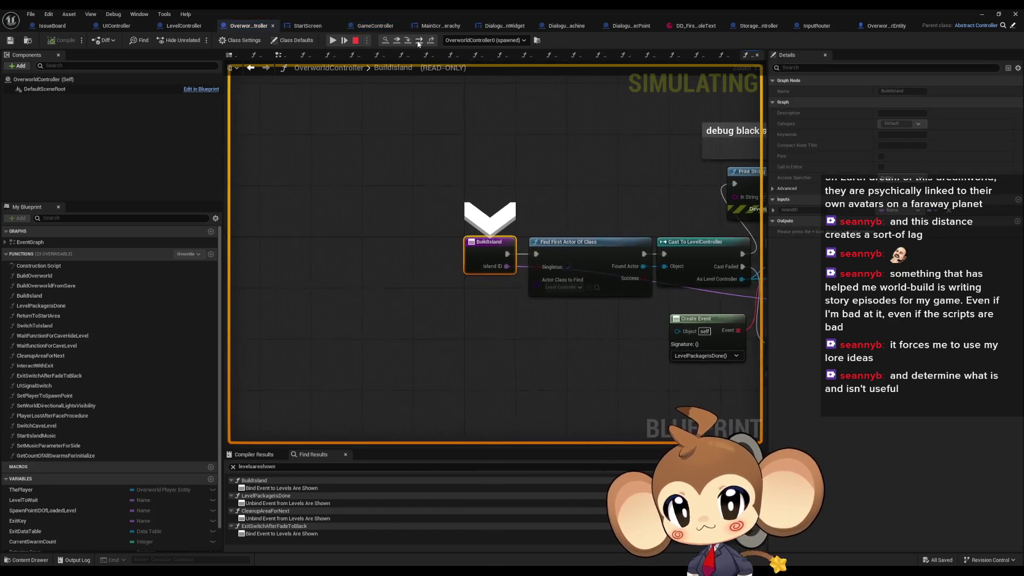
pyautogui.click(419, 42)
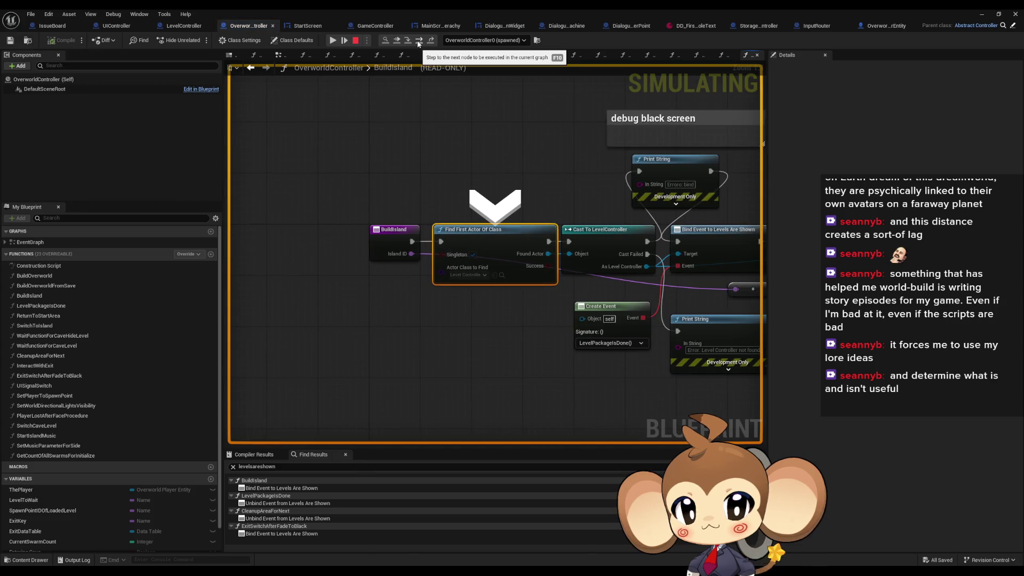
pyautogui.click(420, 43)
pyautogui.click(419, 42)
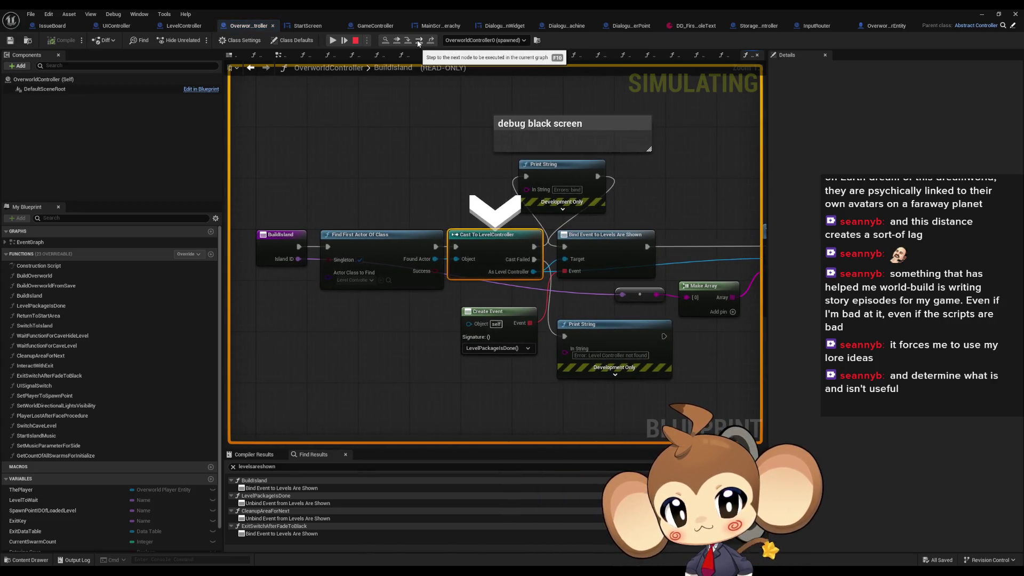
pyautogui.click(419, 42)
pyautogui.click(420, 42)
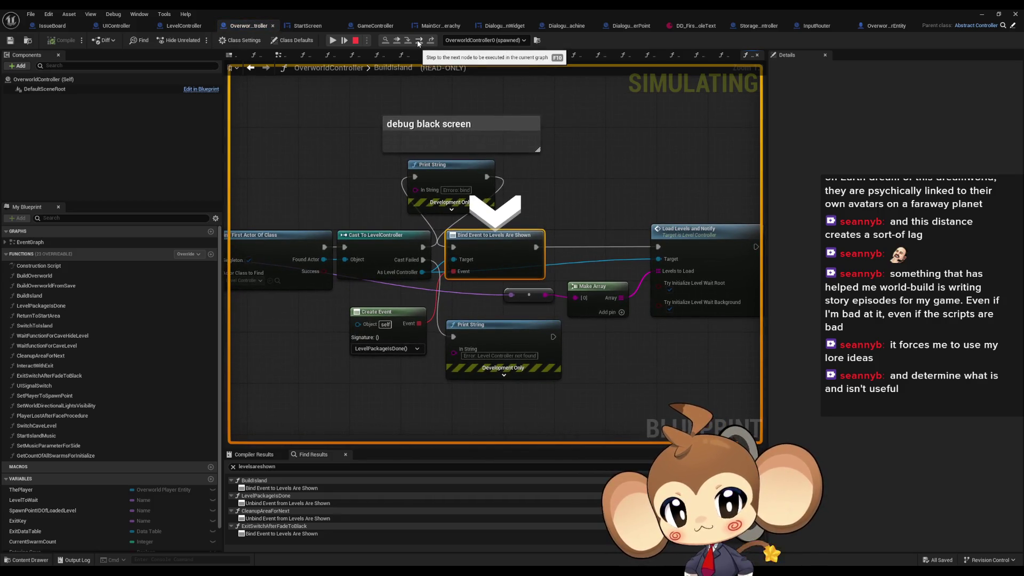
pyautogui.click(419, 43)
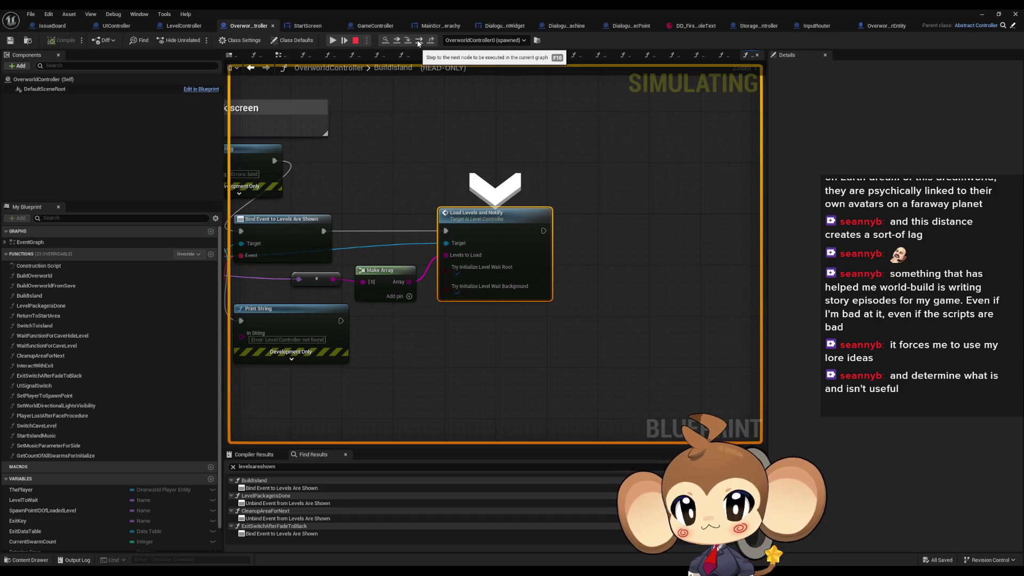
pyautogui.click(338, 41)
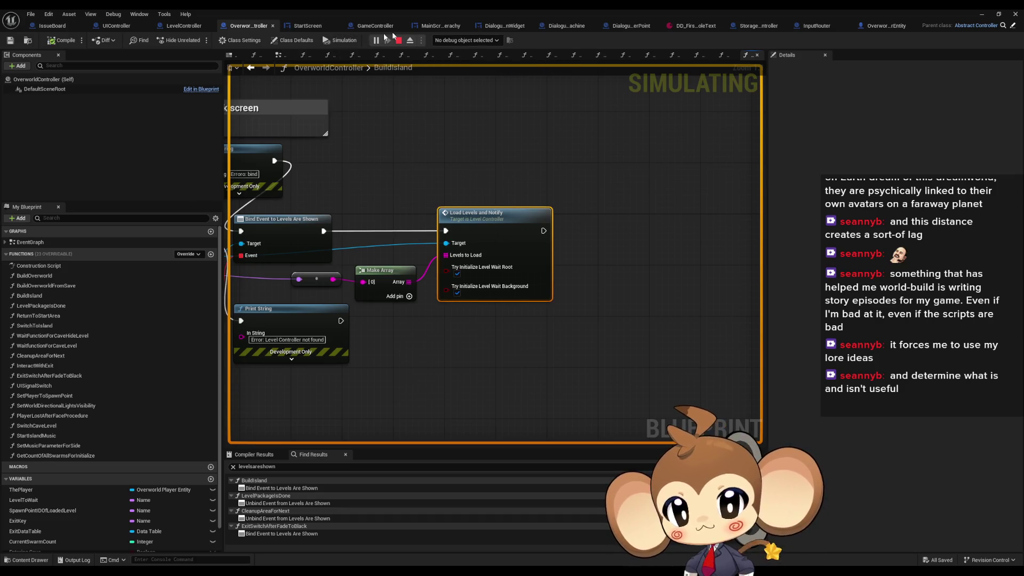
# Step: Find the 'Error: bind' line in the Output Log and restore the OverworldController editor
pyautogui.click(981, 16)
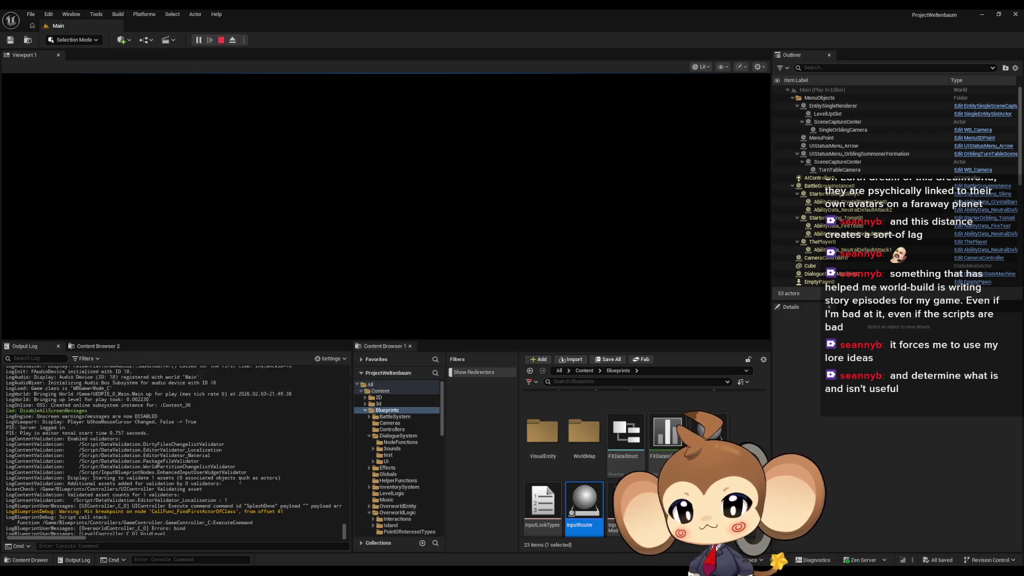
pyautogui.scroll(2, 253, 486)
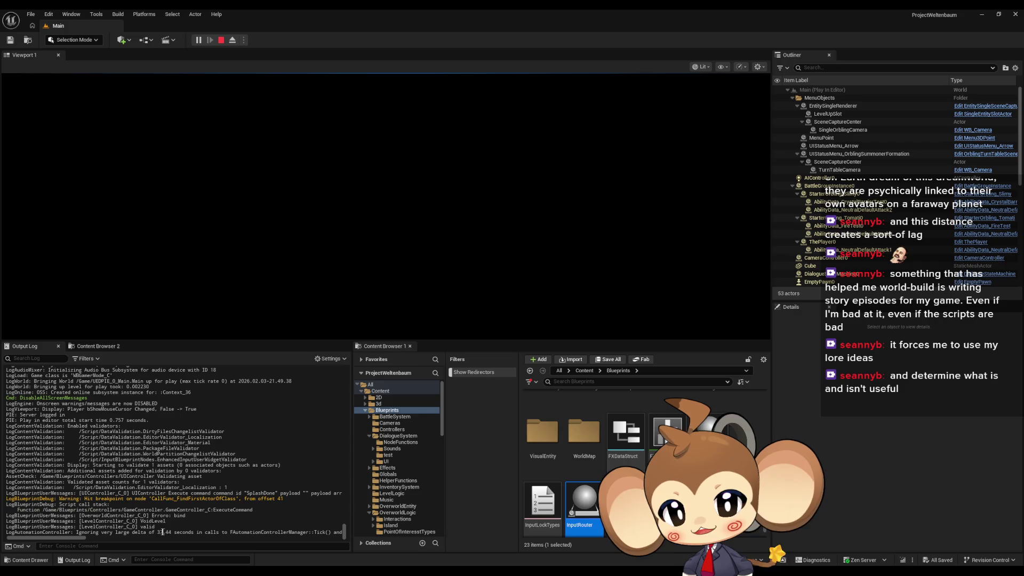
pyautogui.tripleClick(182, 515)
pyautogui.click(198, 498)
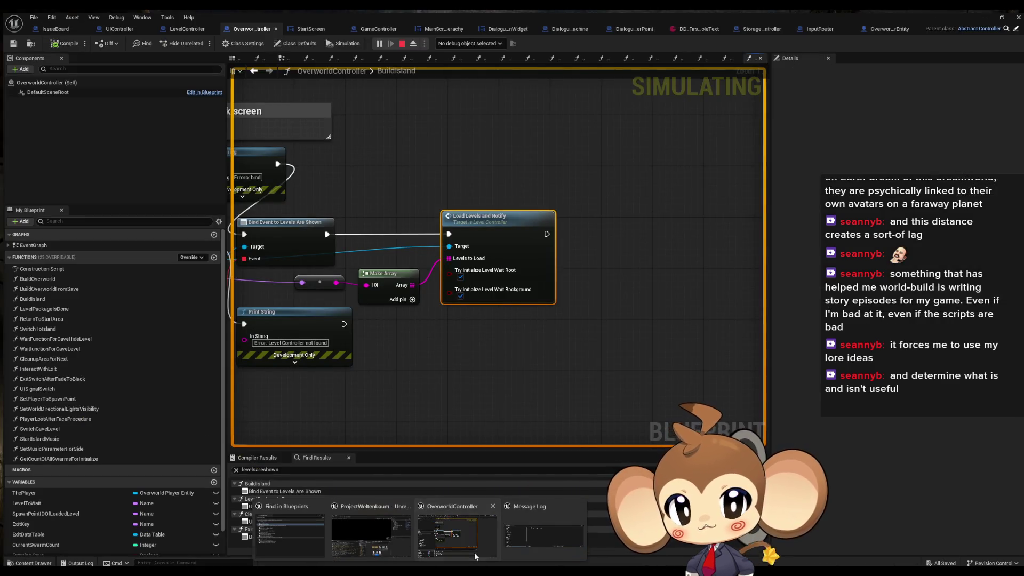
pyautogui.click(475, 556)
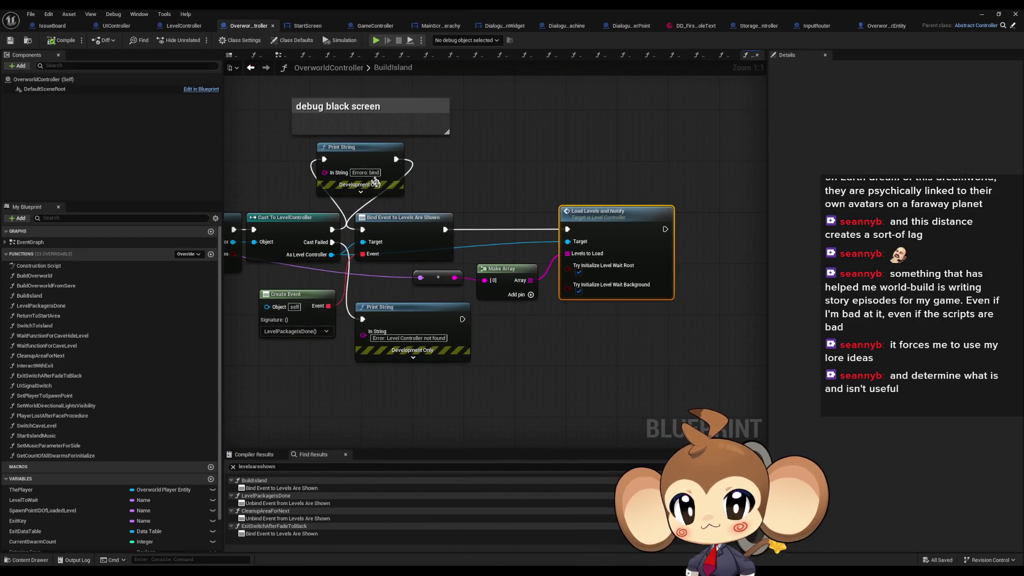
# Step: Set the upper Print String to 'Error: bind', then open LevelController's LevelWithIDIsShown graph from Find Results
pyautogui.write('Err')
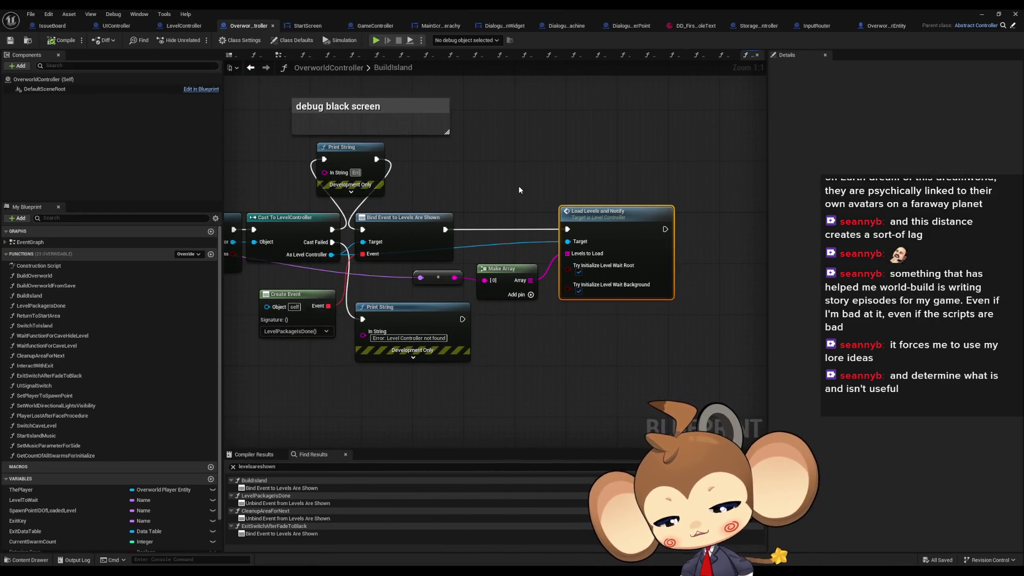
pyautogui.write('or: bind')
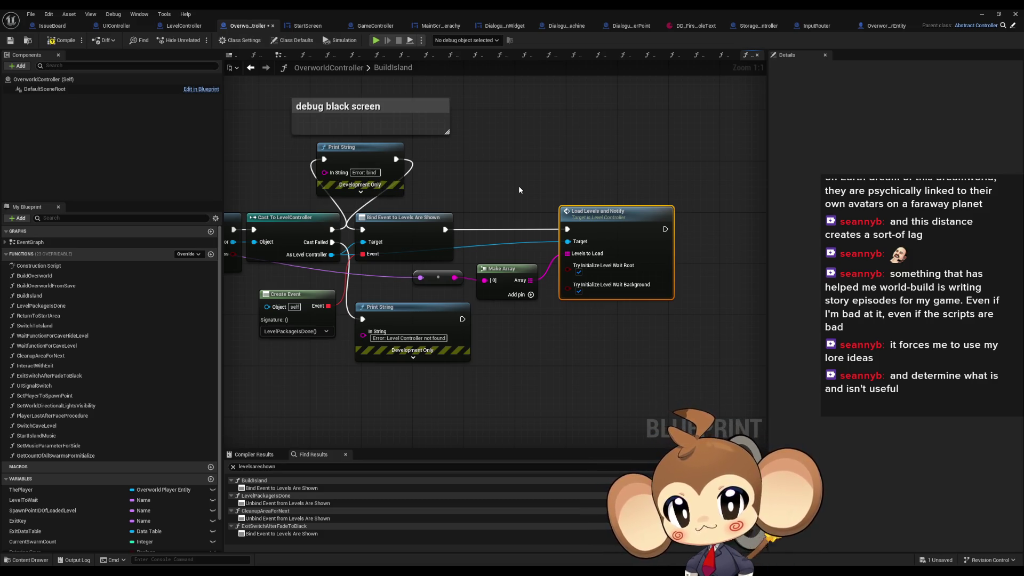
pyautogui.moveTo(515, 187); pyautogui.dragTo(613, 186)
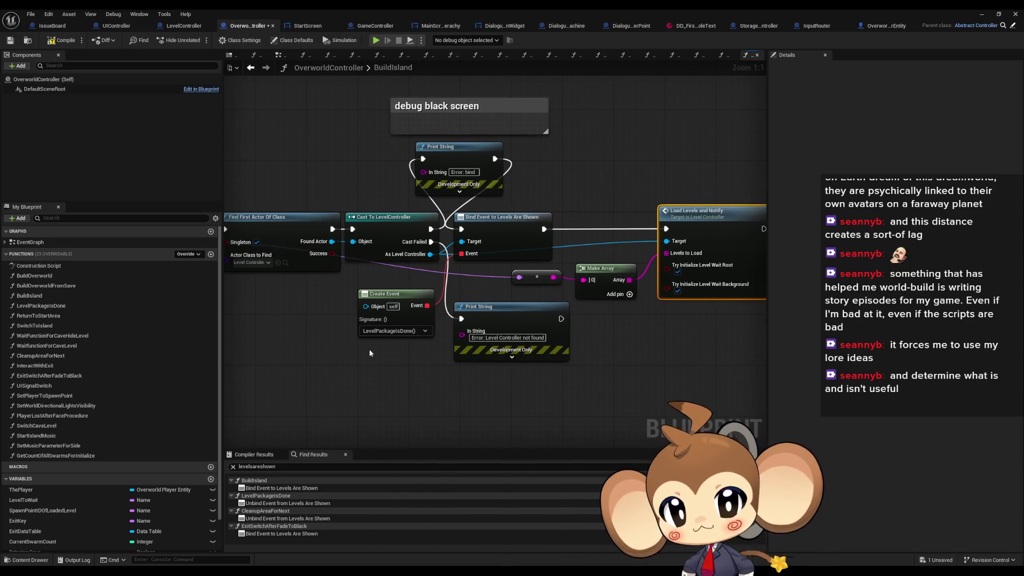
pyautogui.moveTo(370, 353)
pyautogui.mouseDown()
pyautogui.moveTo(389, 359)
pyautogui.moveTo(395, 390)
pyautogui.moveTo(358, 383)
pyautogui.moveTo(360, 372)
pyautogui.mouseUp()
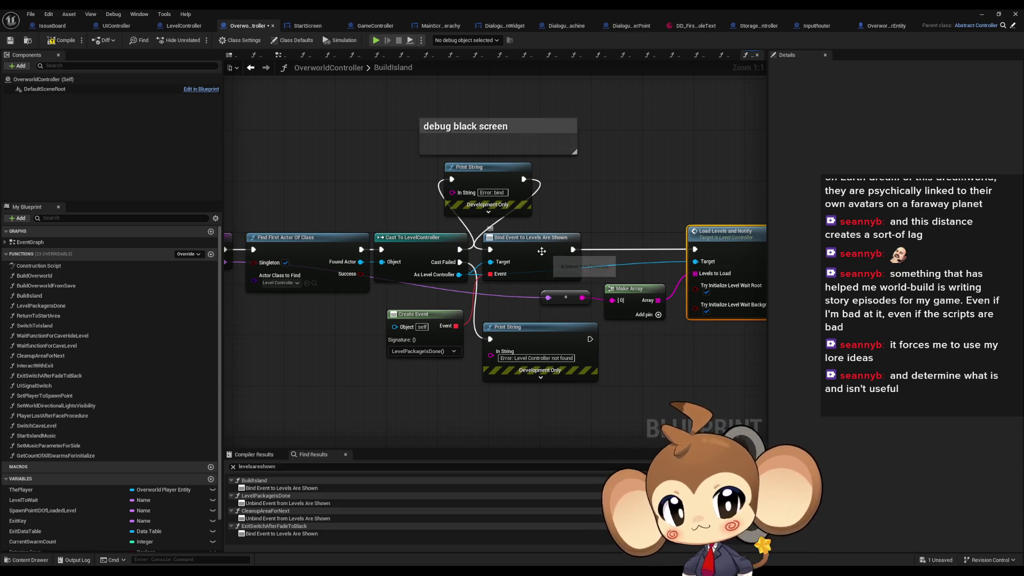
pyautogui.doubleClick(567, 260)
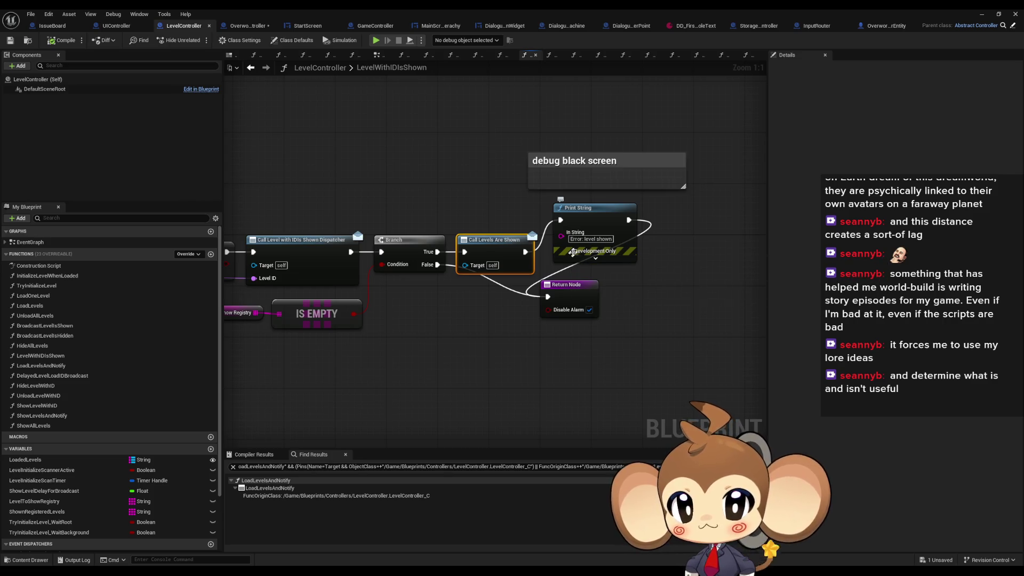
# Step: Paste a Print String copy at LevelWithIDIsShown's start, wired entry → Print String → Branch
pyautogui.click(590, 239)
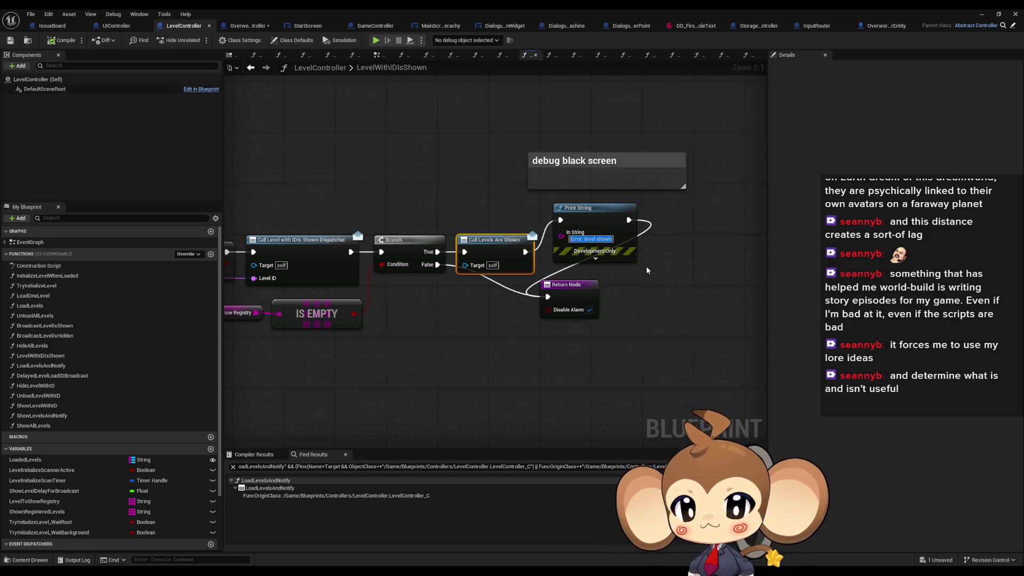
pyautogui.moveTo(589, 219); pyautogui.dragTo(757, 229)
pyautogui.hotkey('ctrl', 'v')
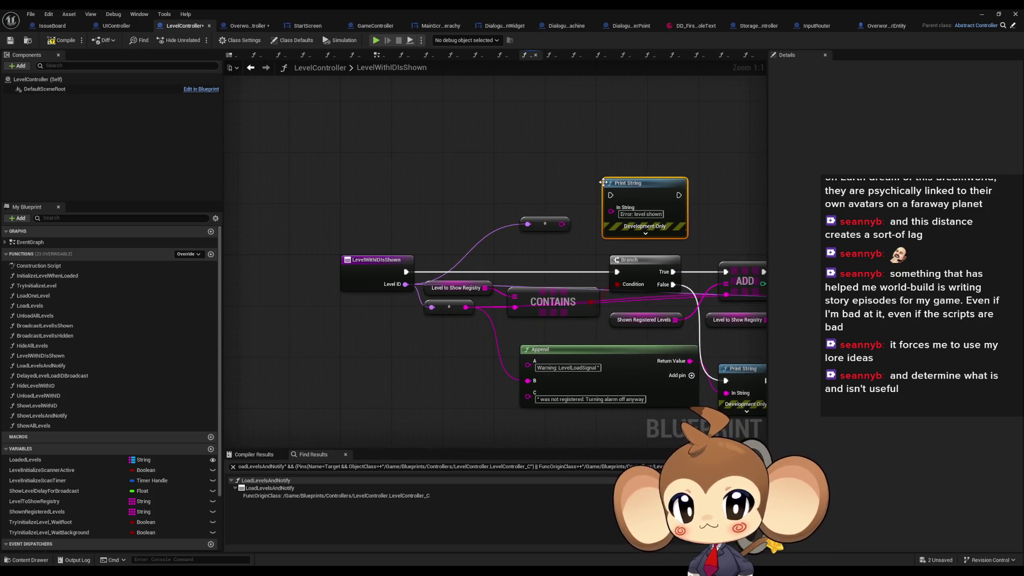
pyautogui.moveTo(679, 195); pyautogui.dragTo(617, 272)
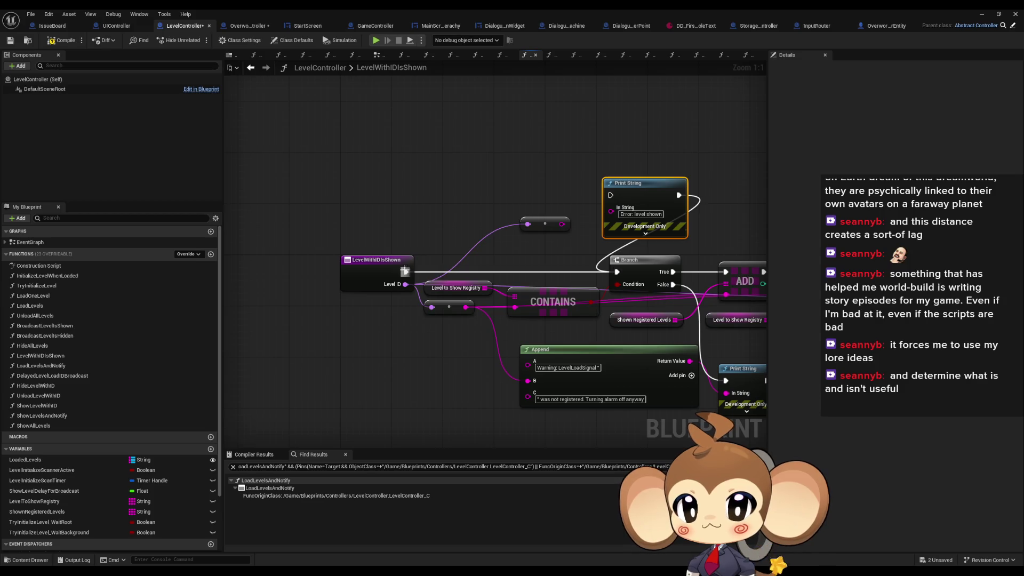
pyautogui.moveTo(406, 272); pyautogui.dragTo(611, 196)
# Step: Change the new Print String's text to 'Error: hu' and return to the level editor
pyautogui.write('Error')
pyautogui.press('Return')
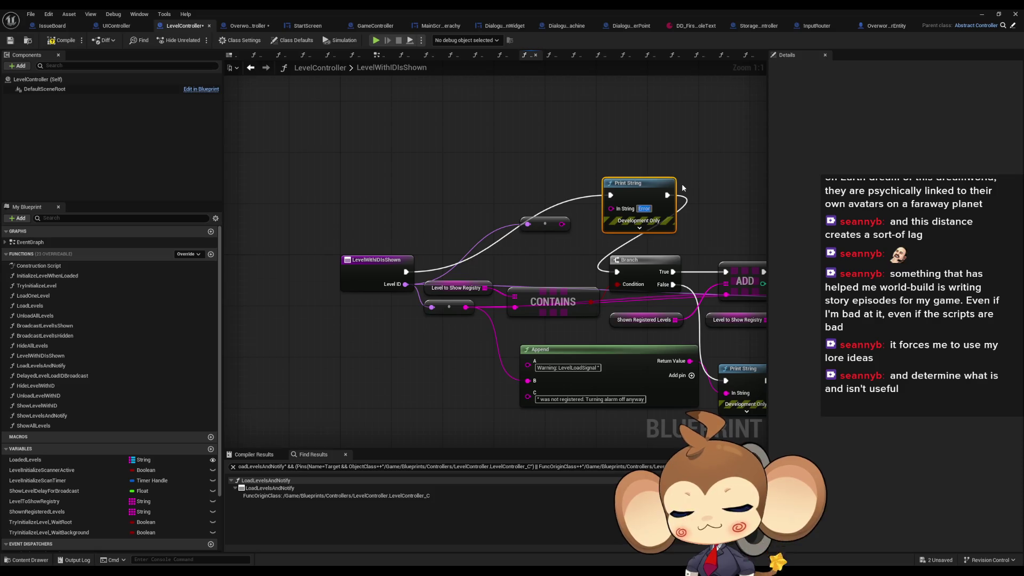
pyautogui.press('BackSpace')
pyautogui.press('BackSpace')
pyautogui.write('or: huh')
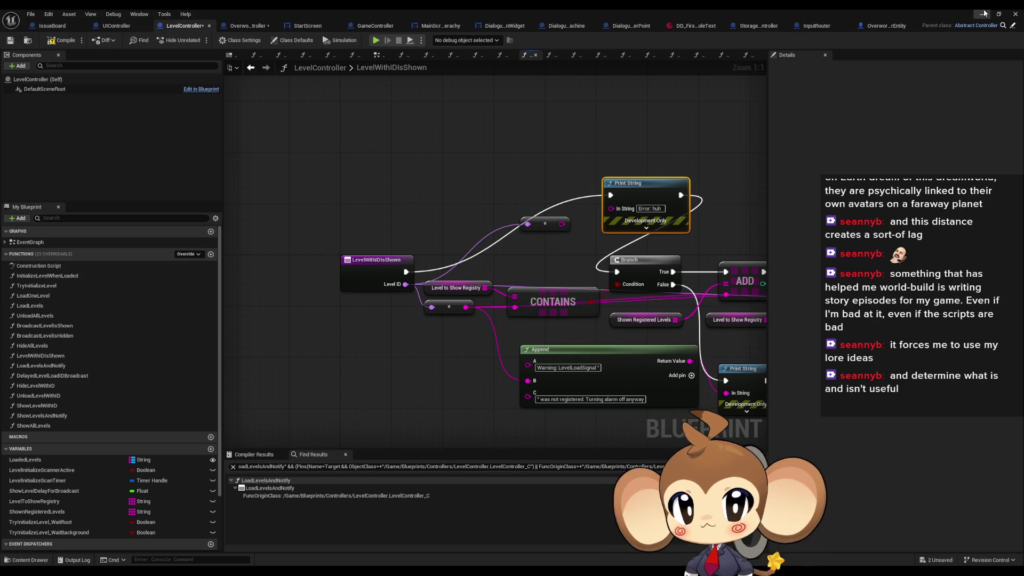
pyautogui.click(982, 15)
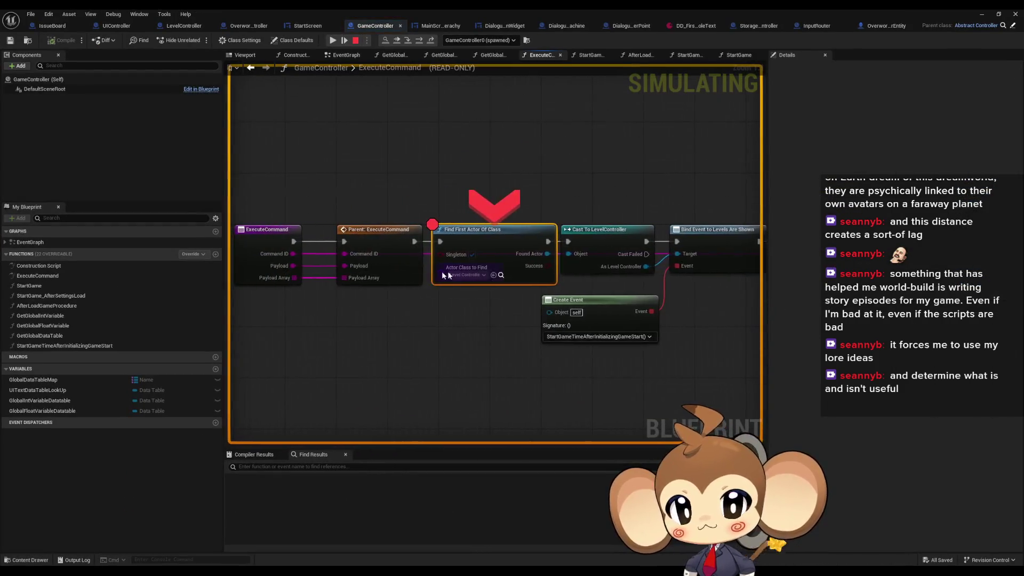
# Step: Resume the play run past the GameController breakpoint and return to LevelController's LevelWithIDIsShown graph
pyautogui.click(982, 14)
pyautogui.click(209, 37)
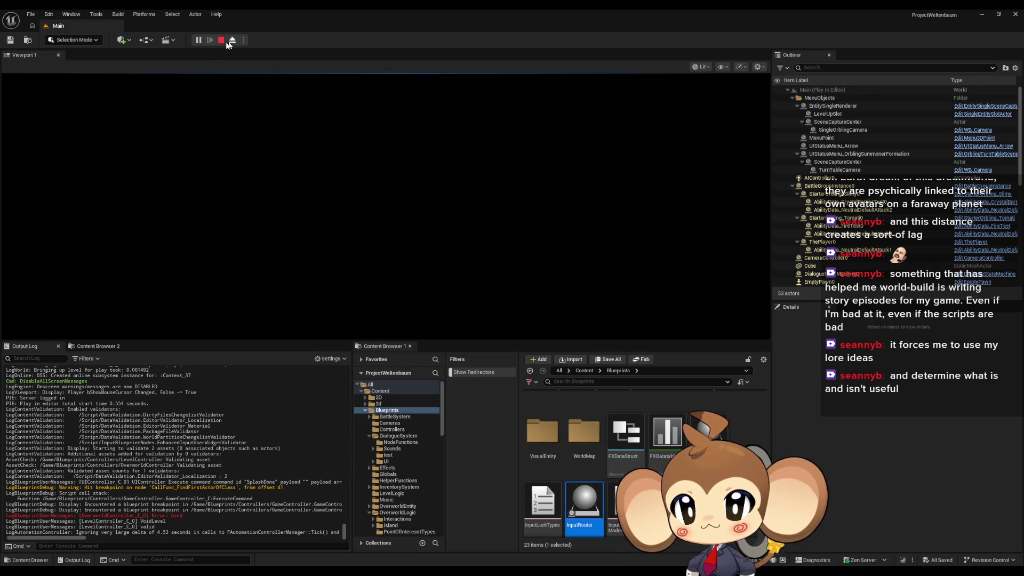
pyautogui.click(460, 555)
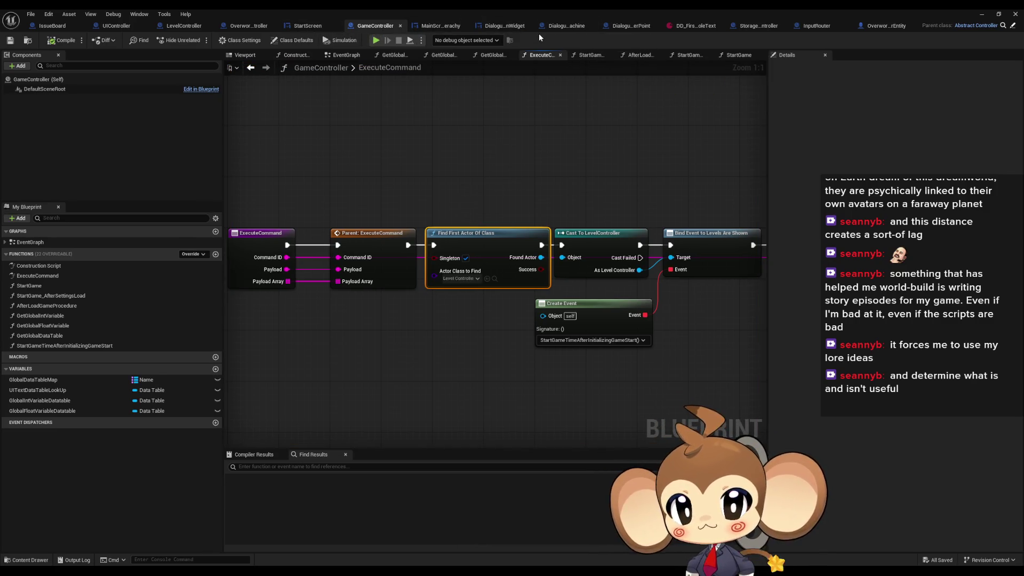
pyautogui.click(184, 26)
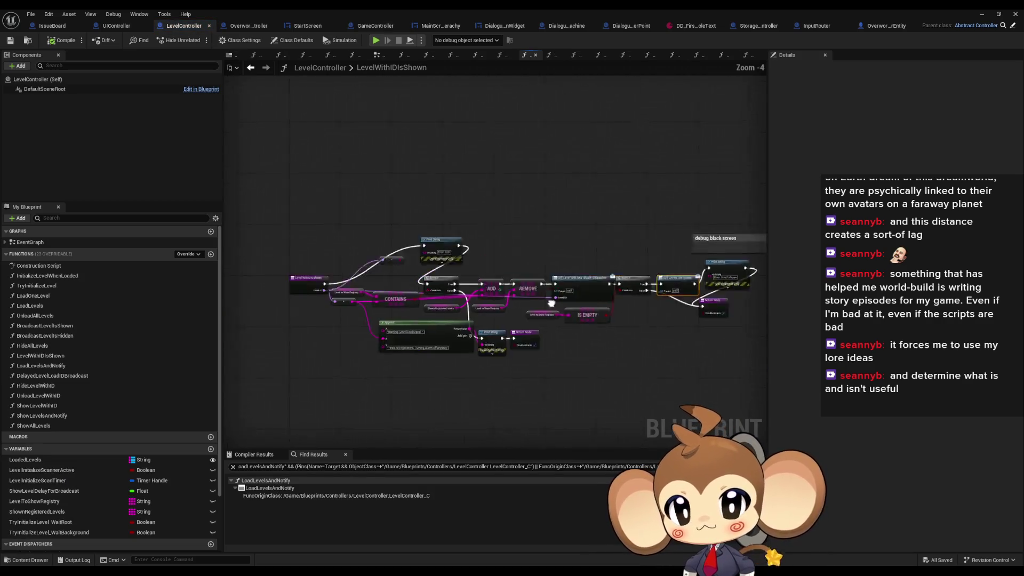
# Step: Find LevelWithIDIsShown's references By Class Member (All) and open the LevelIsLoadedSignal caller
pyautogui.click(373, 296)
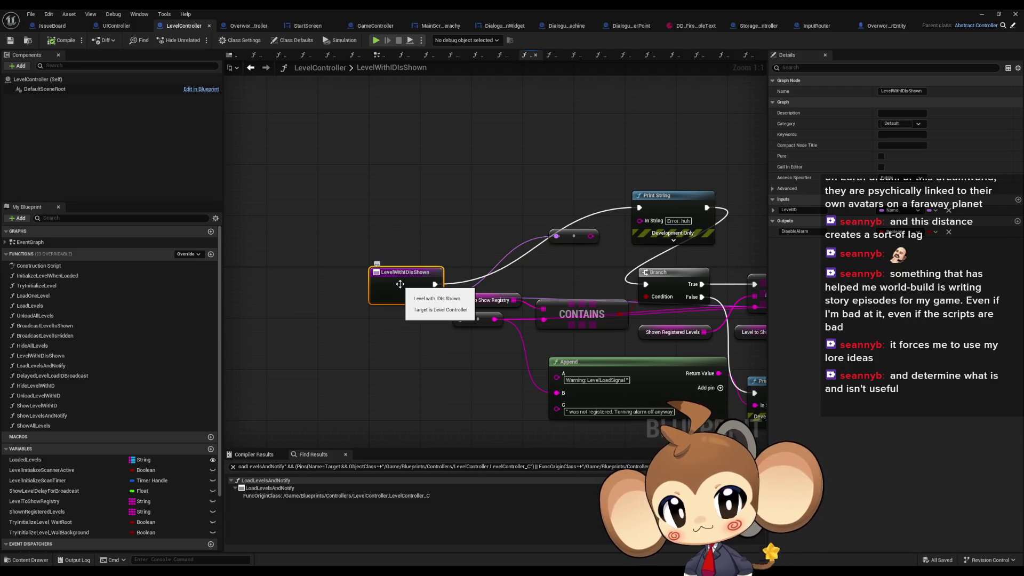
pyautogui.rightClick(400, 285)
pyautogui.moveTo(443, 369)
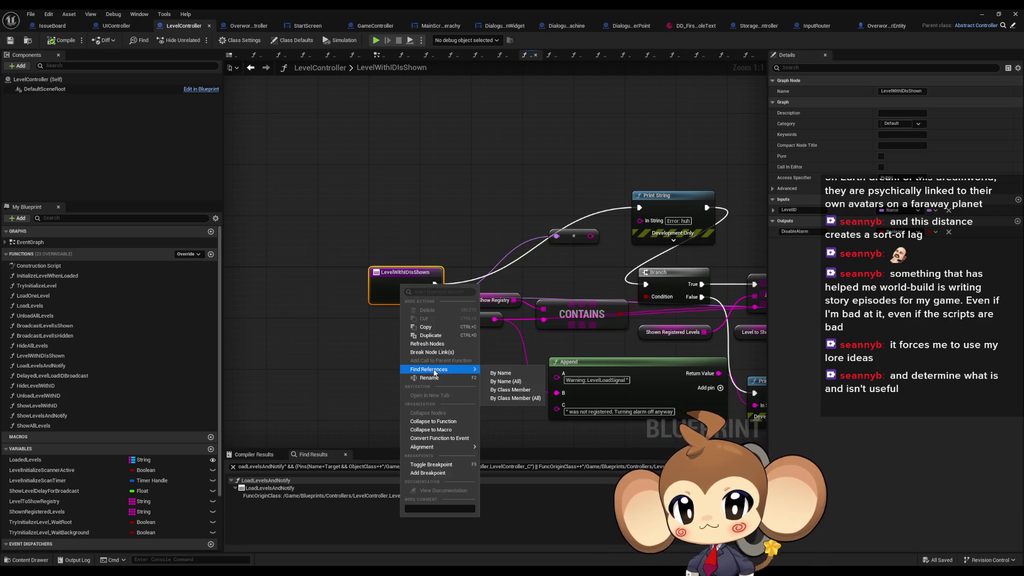
pyautogui.click(516, 398)
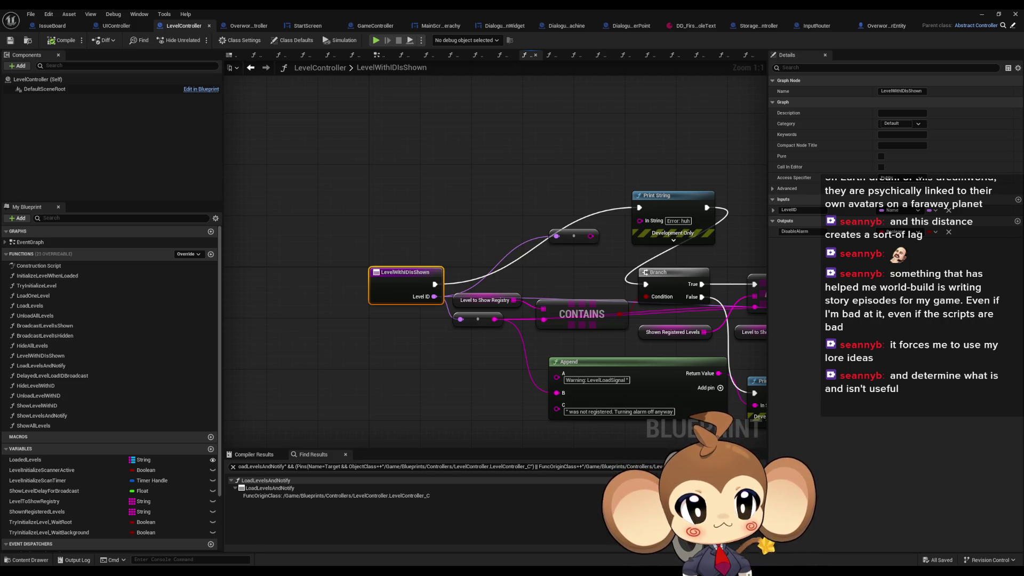
pyautogui.doubleClick(790, 336)
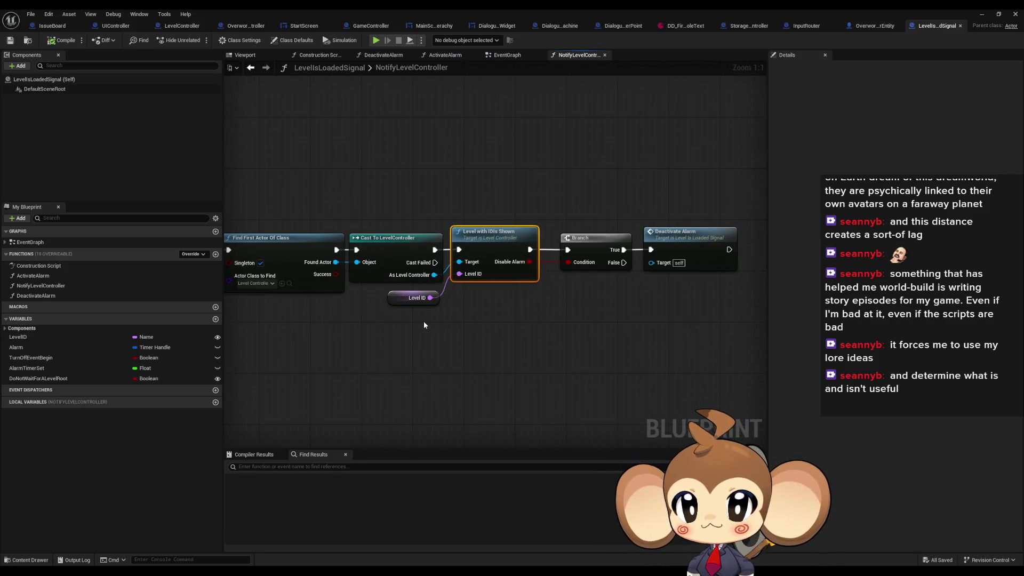
# Step: Open LevelIsLoadedSignal's EventGraph, inspect Turn Off Event Begin, and float the Blueprint window
pyautogui.moveTo(423, 321); pyautogui.dragTo(950, 320)
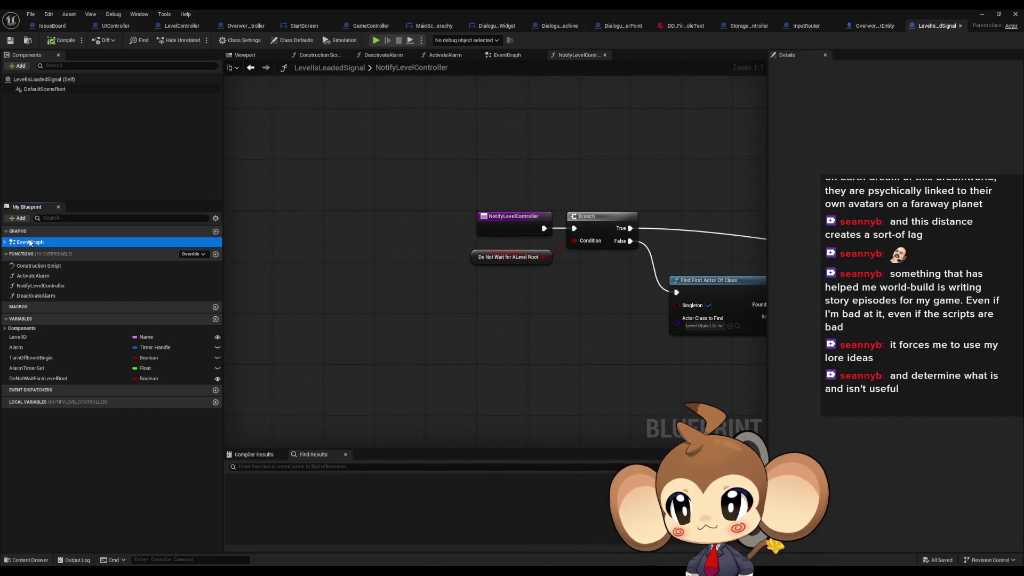
pyautogui.doubleClick(155, 243)
pyautogui.click(390, 199)
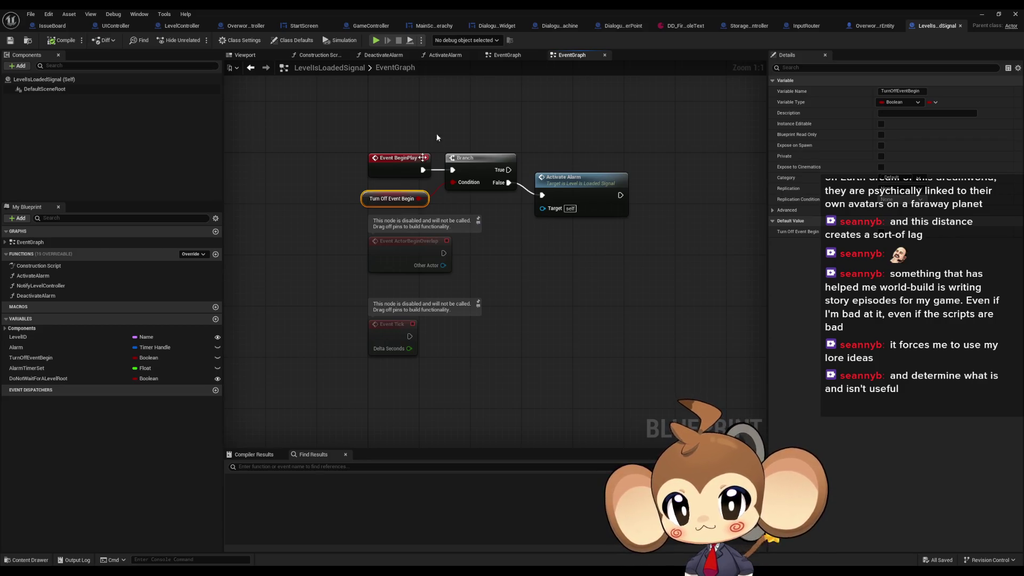
pyautogui.doubleClick(475, 9)
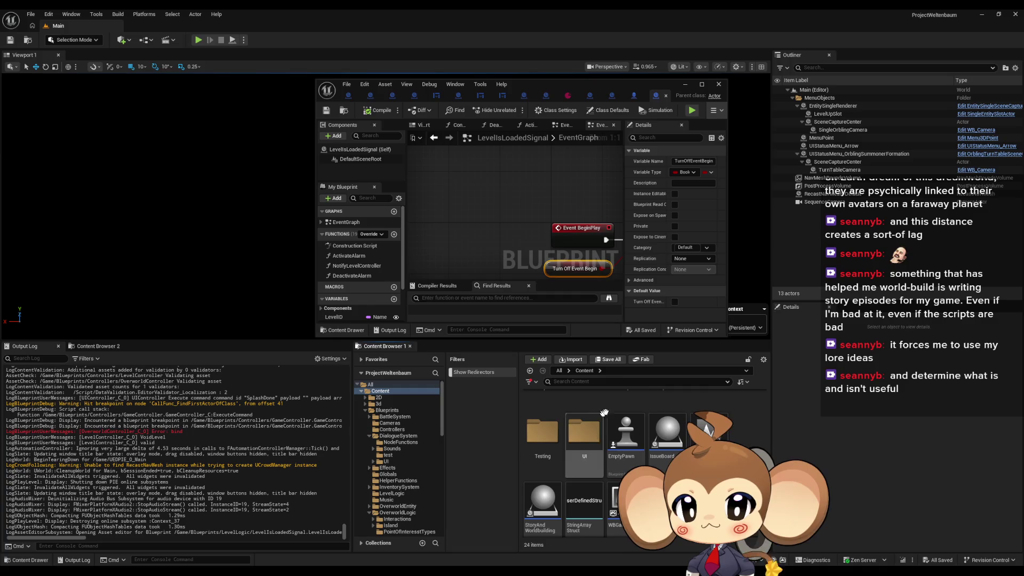
# Step: Open the VoidLevel map from Maps > Intro and select its LevelIsLoadedSignal actor
pyautogui.scroll(2, 663, 437)
pyautogui.doubleClick(543, 419)
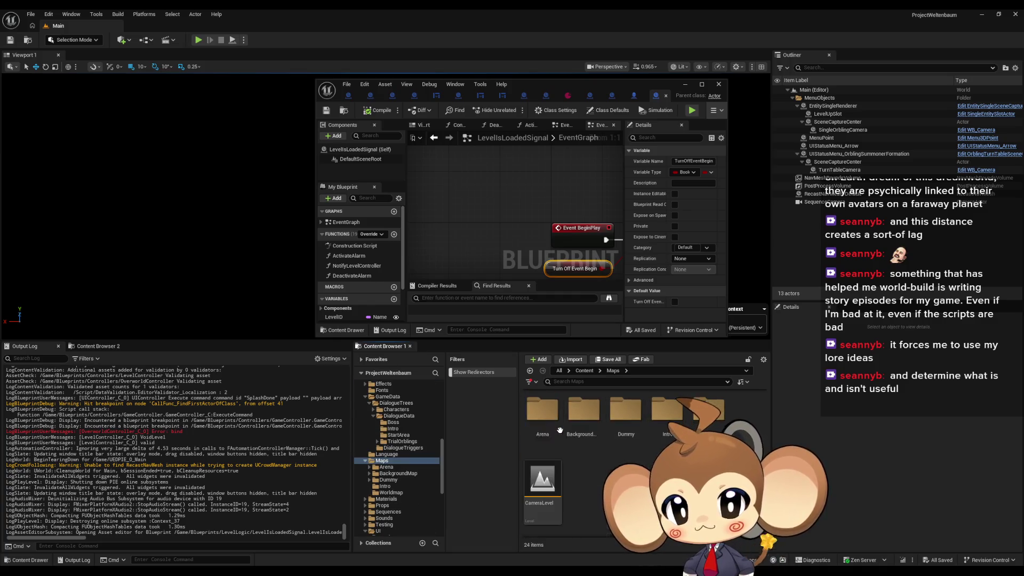
pyautogui.doubleClick(667, 410)
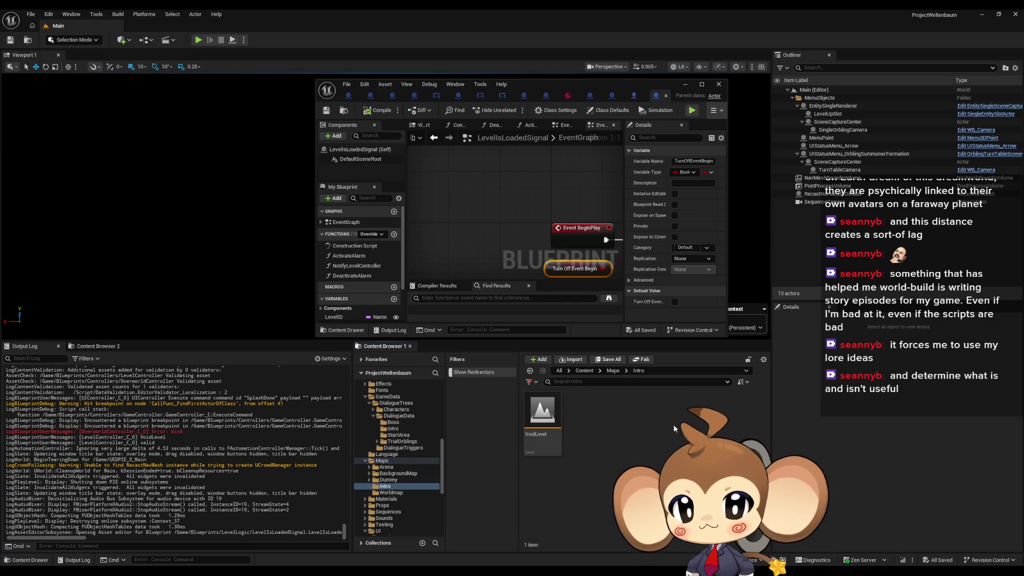
pyautogui.doubleClick(542, 411)
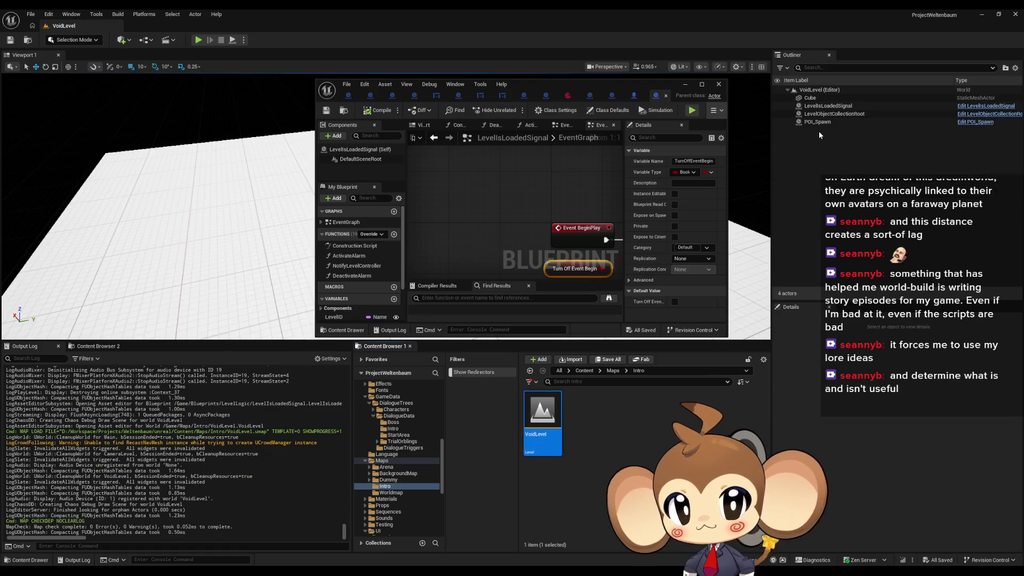
pyautogui.click(842, 106)
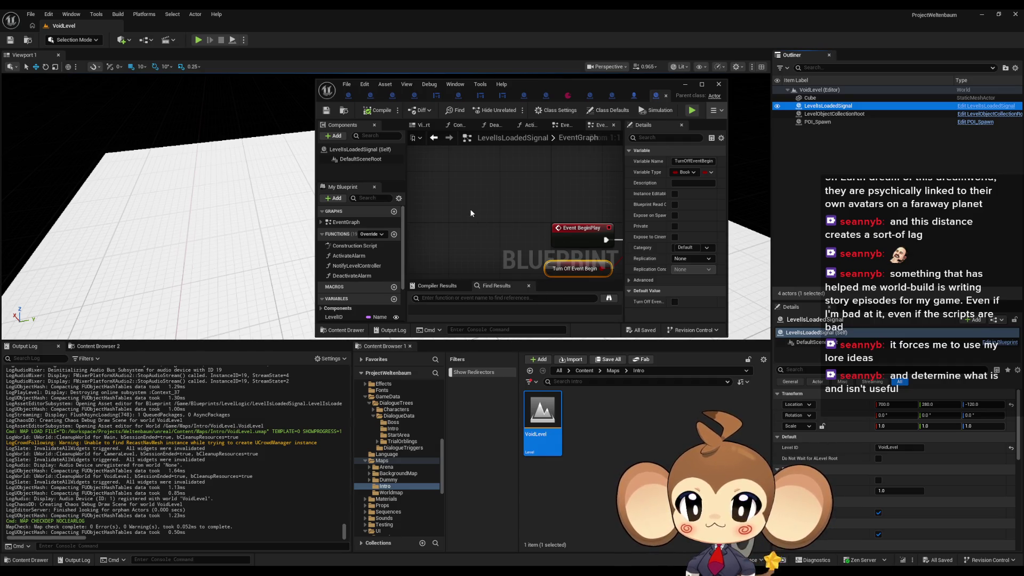
# Step: Inspect NotifyLevelController's Branch and disabled nodes, then jump to where Activate Alarm is called
pyautogui.moveTo(470, 213); pyautogui.dragTo(422, 139)
pyautogui.scroll(-2, 369, 280)
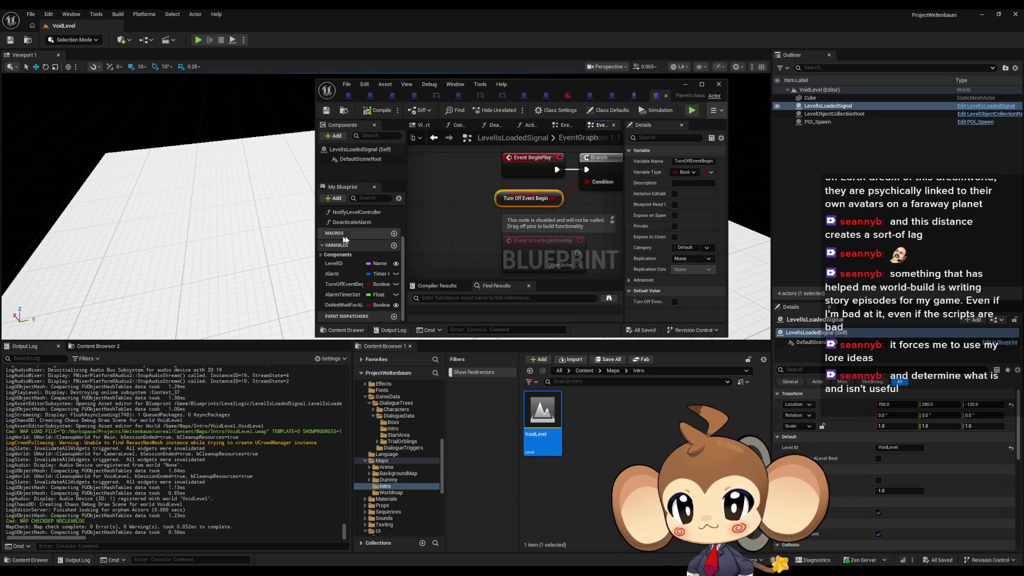
pyautogui.scroll(2, 345, 240)
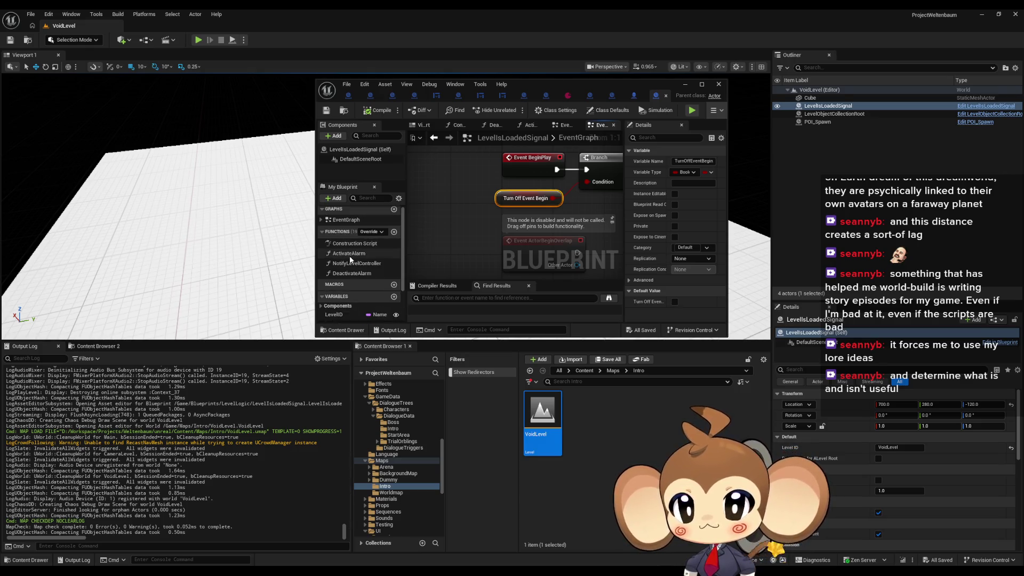
pyautogui.doubleClick(350, 257)
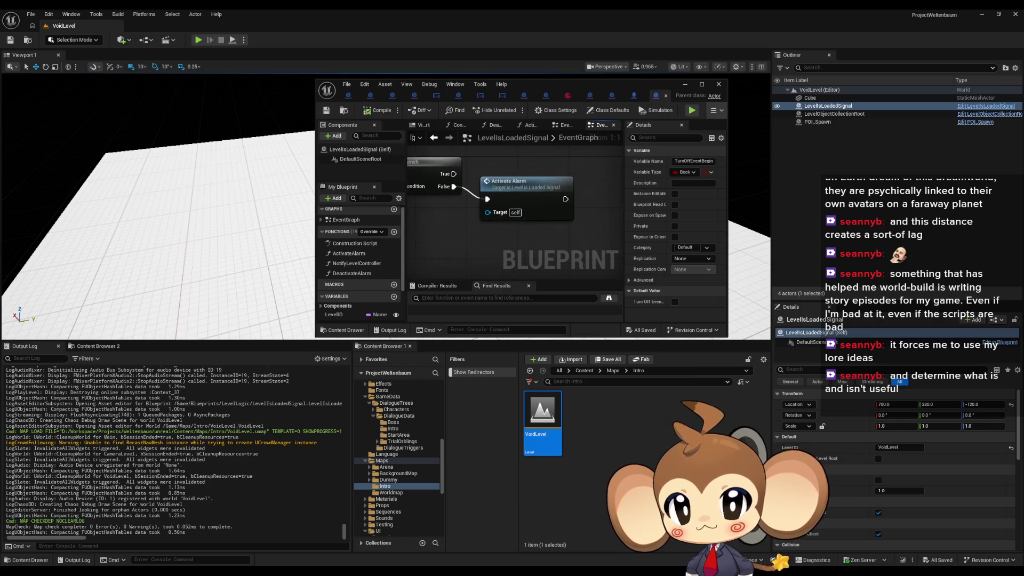
pyautogui.scroll(-2, 359, 269)
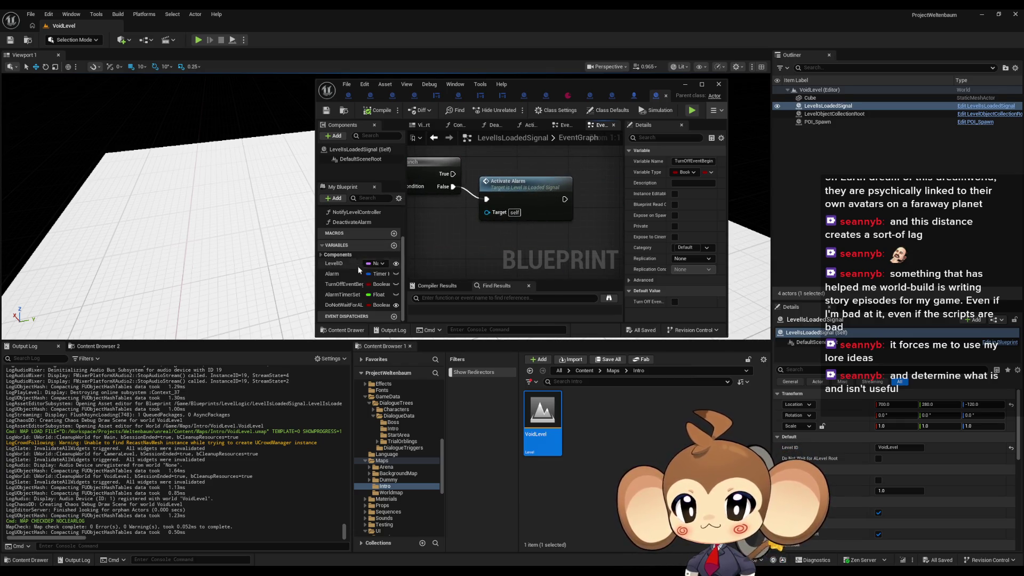
# Step: Search for all references to the DoNotWaitForALevelRoot variable by name
pyautogui.rightClick(330, 308)
pyautogui.moveTo(373, 340)
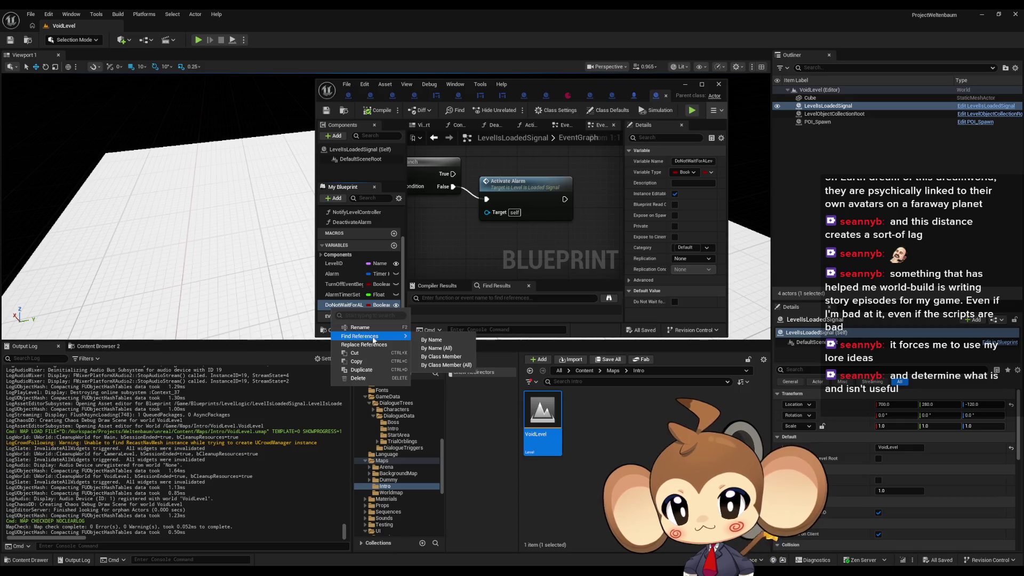
pyautogui.click(440, 348)
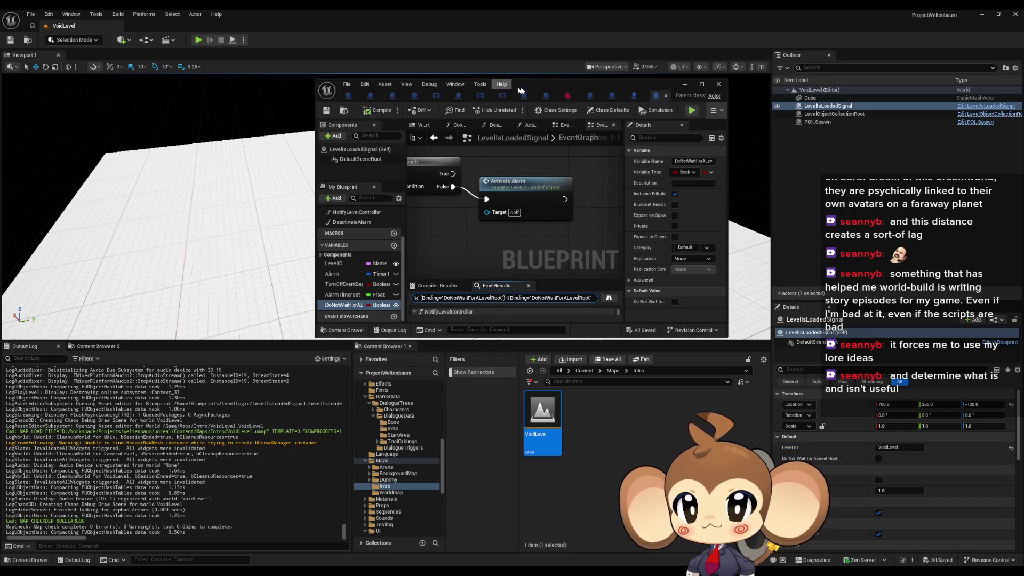
# Step: Maximize the Blueprint editor and inspect the event graph and ActivateAlarm function nodes
pyautogui.doubleClick(538, 88)
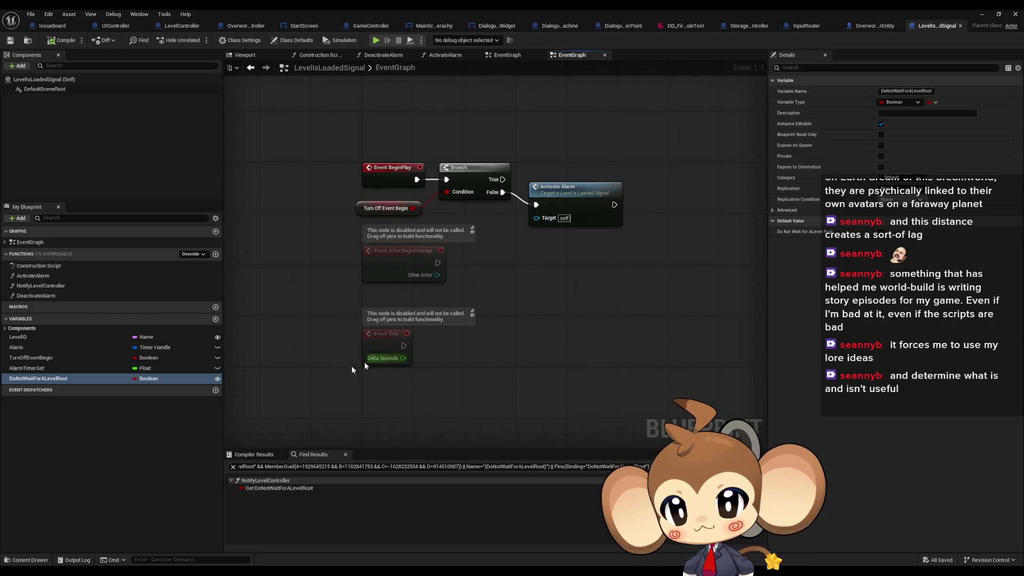
pyautogui.doubleClick(279, 488)
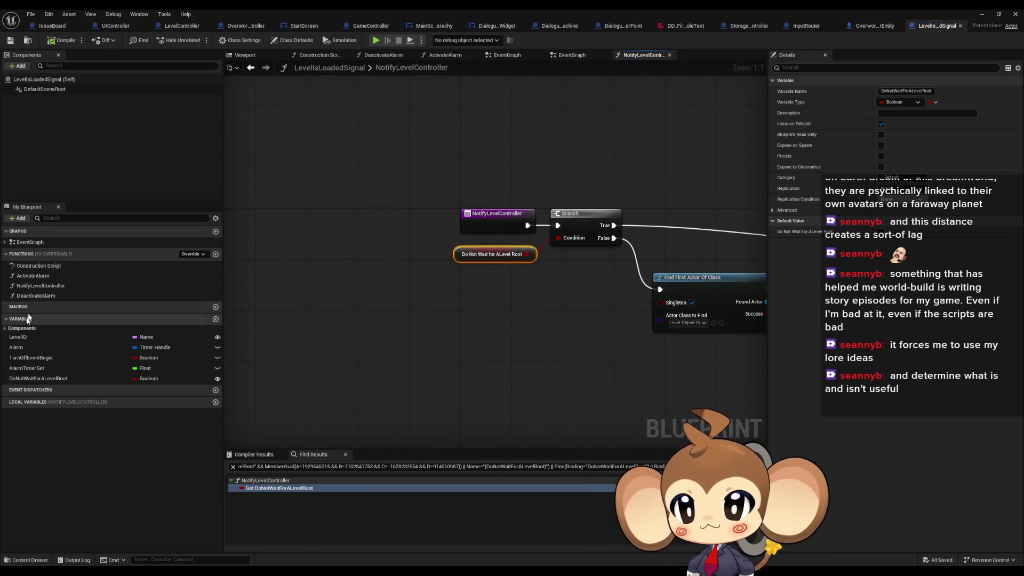
pyautogui.doubleClick(27, 242)
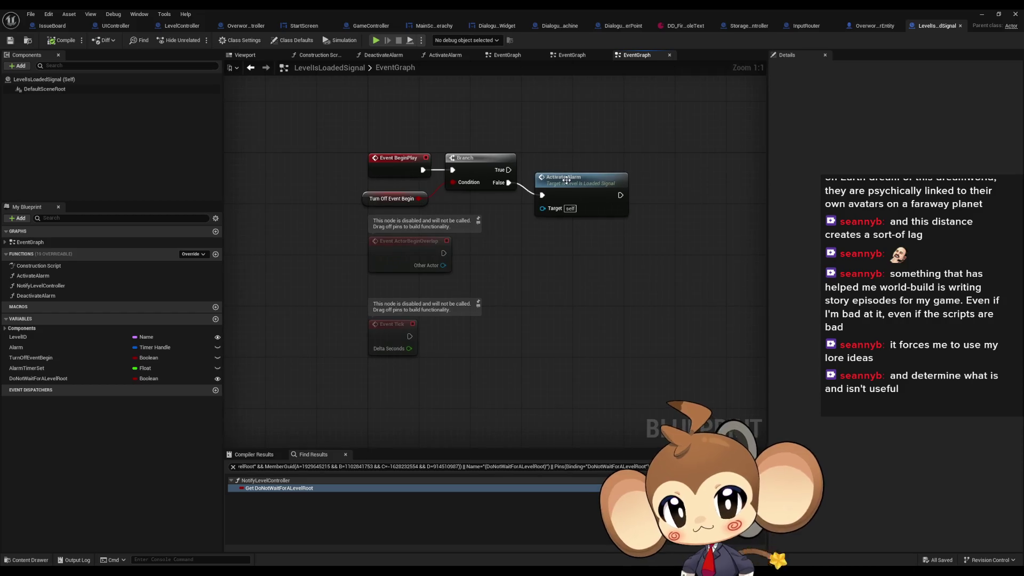
pyautogui.doubleClick(566, 180)
pyautogui.moveTo(572, 144); pyautogui.dragTo(612, 195)
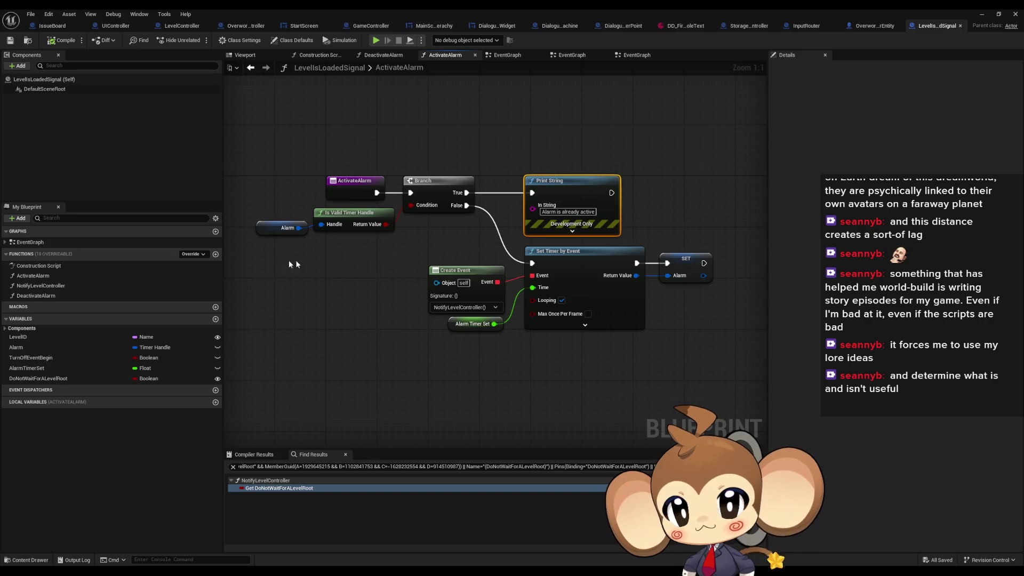
pyautogui.moveTo(650, 247); pyautogui.dragTo(721, 288)
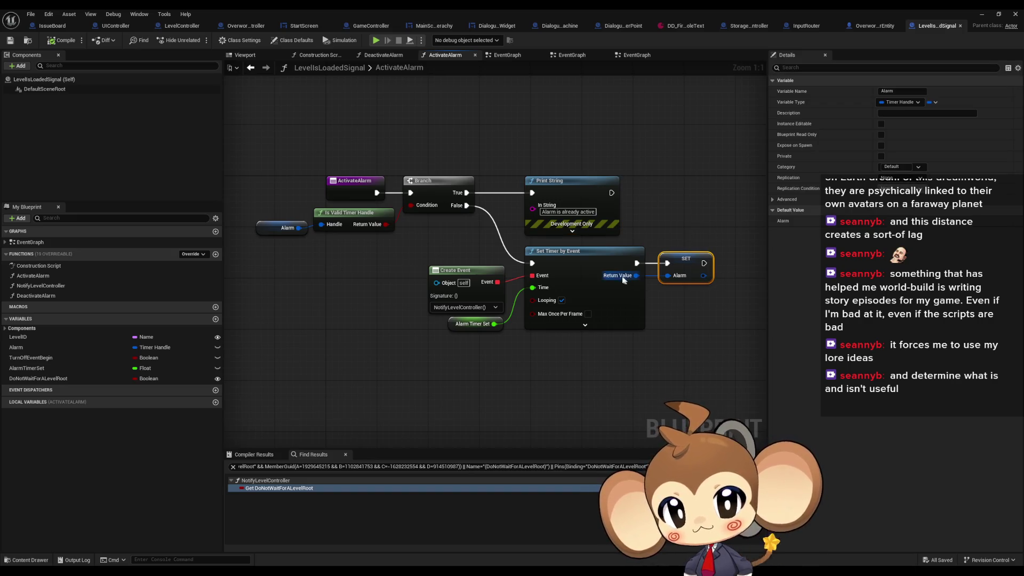
pyautogui.moveTo(394, 269); pyautogui.dragTo(722, 354)
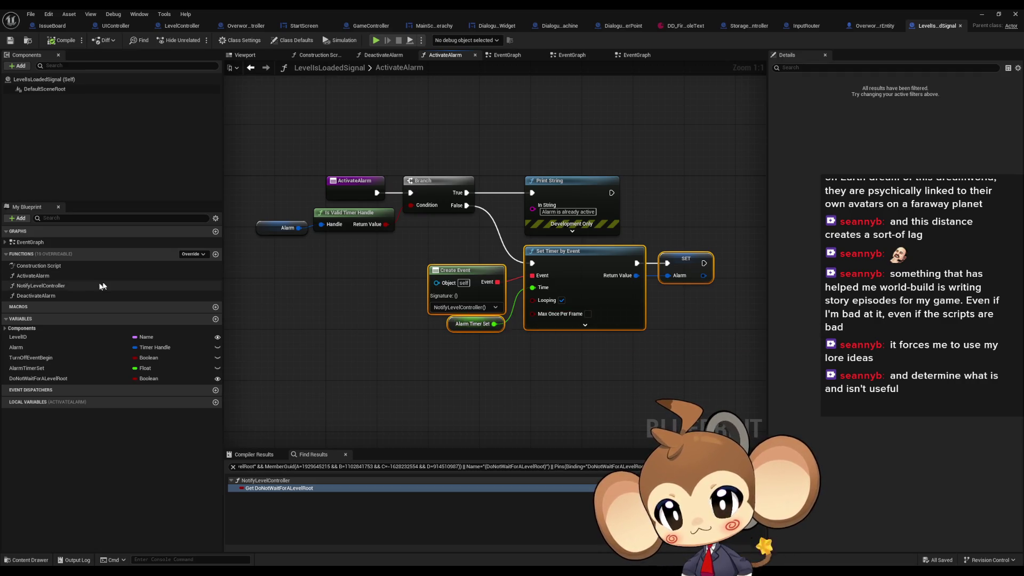
# Step: In NotifyLevelController, add a 'Hello' Print String from the second Branch's False output
pyautogui.doubleClick(56, 287)
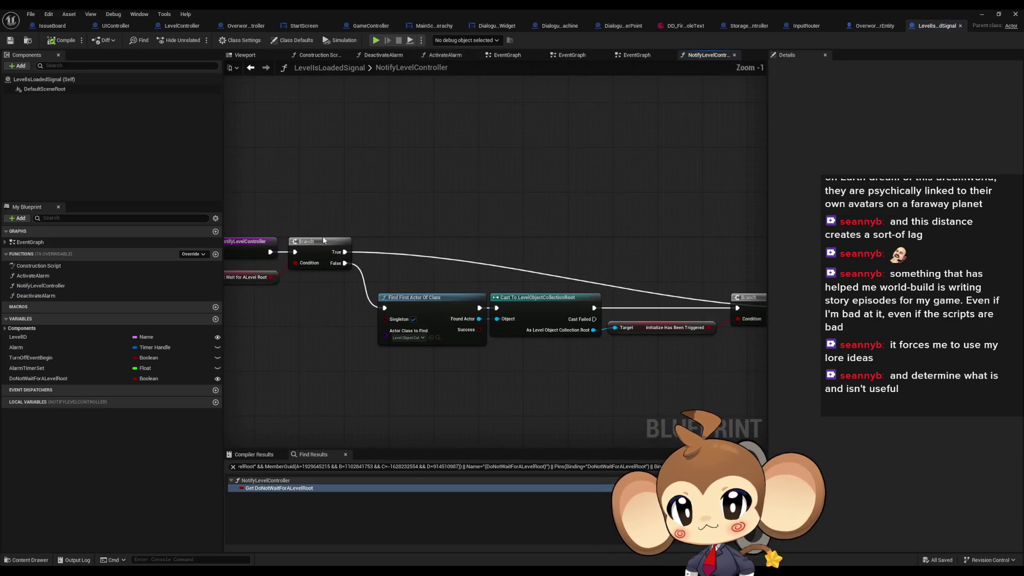
pyautogui.moveTo(324, 240)
pyautogui.mouseDown()
pyautogui.moveTo(384, 239)
pyautogui.moveTo(138, 231)
pyautogui.moveTo(225, 218)
pyautogui.mouseUp()
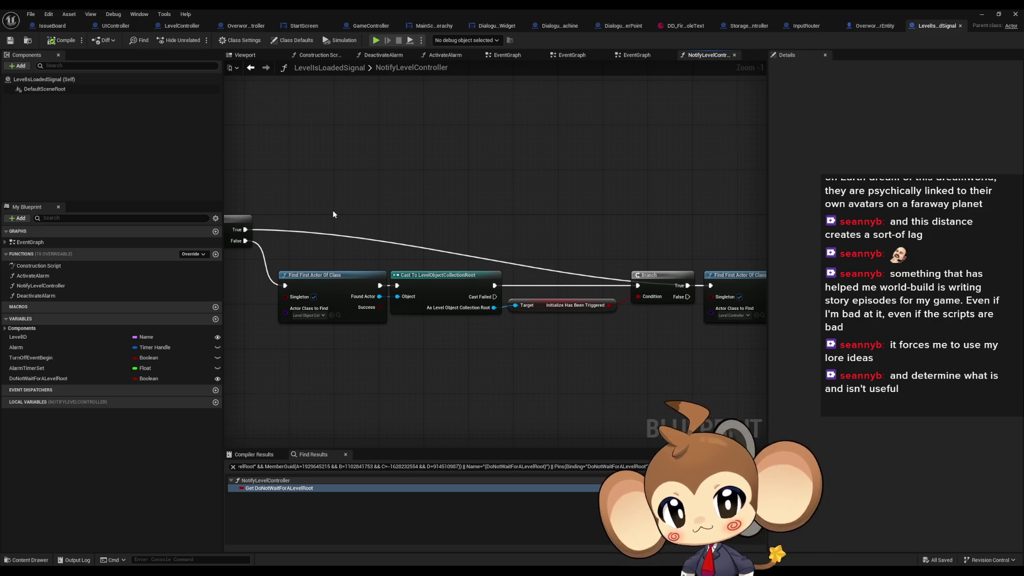
pyautogui.moveTo(334, 212)
pyautogui.mouseDown()
pyautogui.moveTo(474, 205)
pyautogui.moveTo(93, 212)
pyautogui.mouseUp()
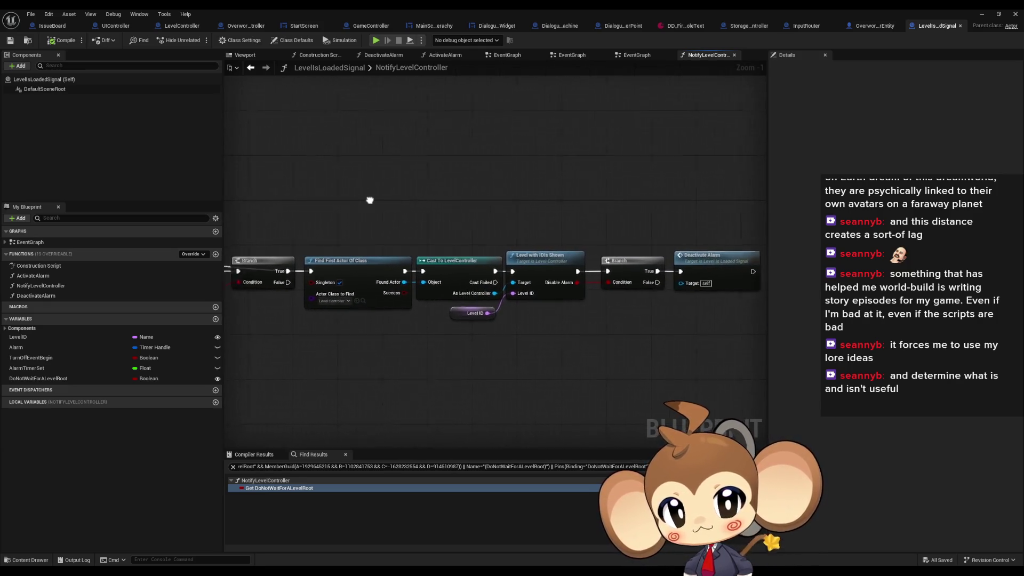
pyautogui.moveTo(370, 201); pyautogui.dragTo(622, 218)
pyautogui.click(403, 253)
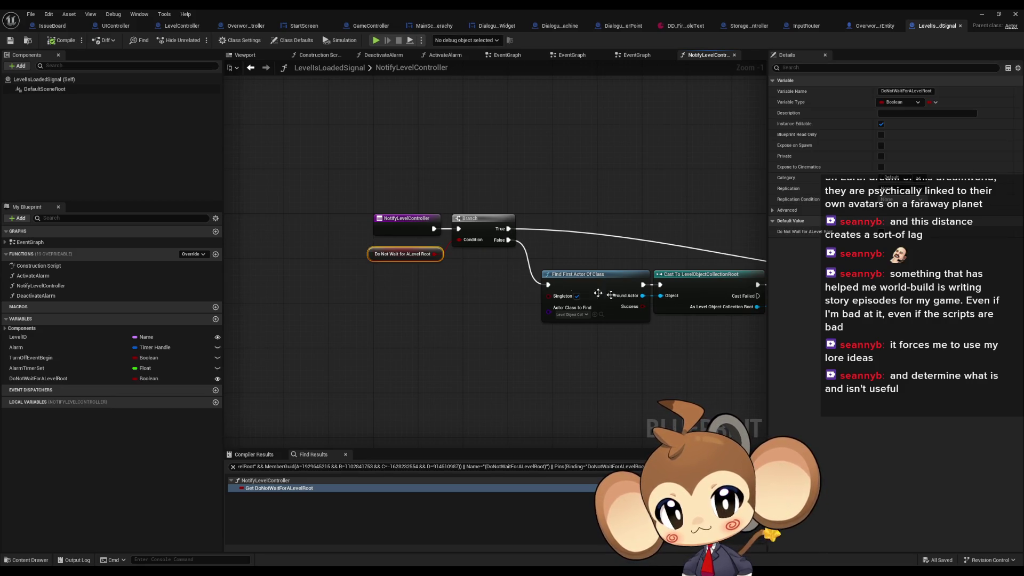
pyautogui.moveTo(611, 295); pyautogui.dragTo(473, 282)
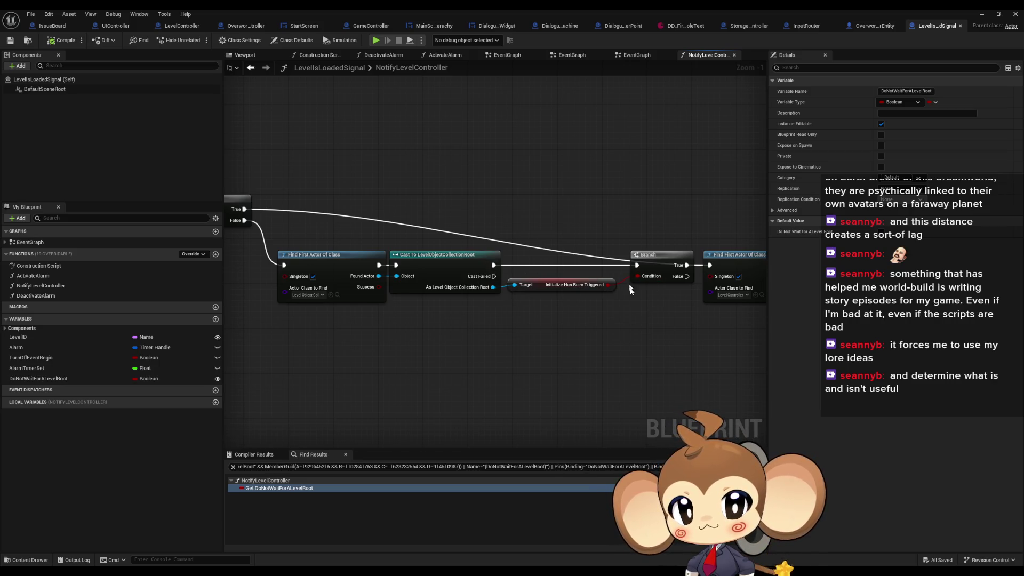
pyautogui.moveTo(687, 277); pyautogui.dragTo(672, 350)
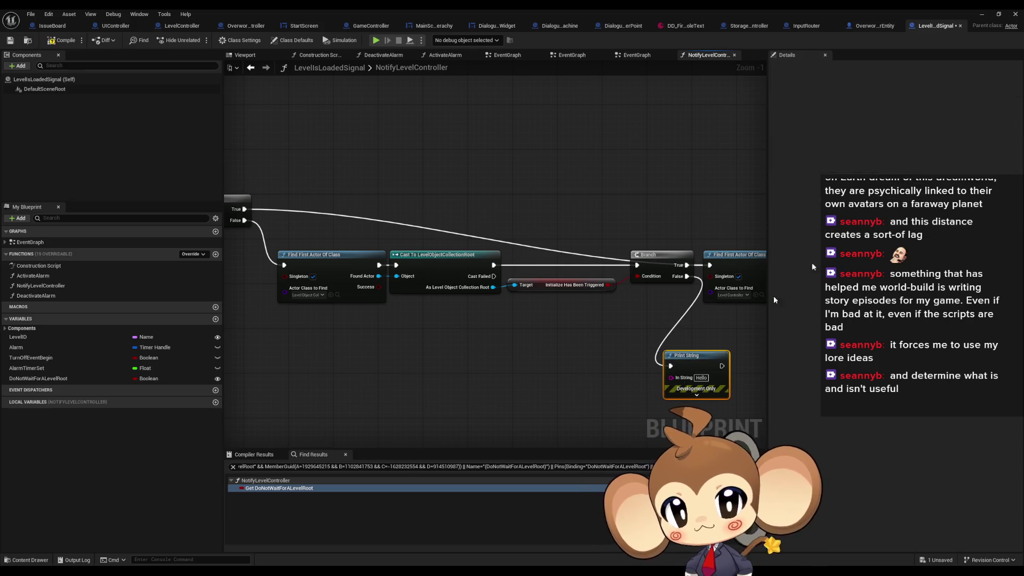
# Step: Play-test VoidLevel from the level editor, then stop the run
pyautogui.click(982, 14)
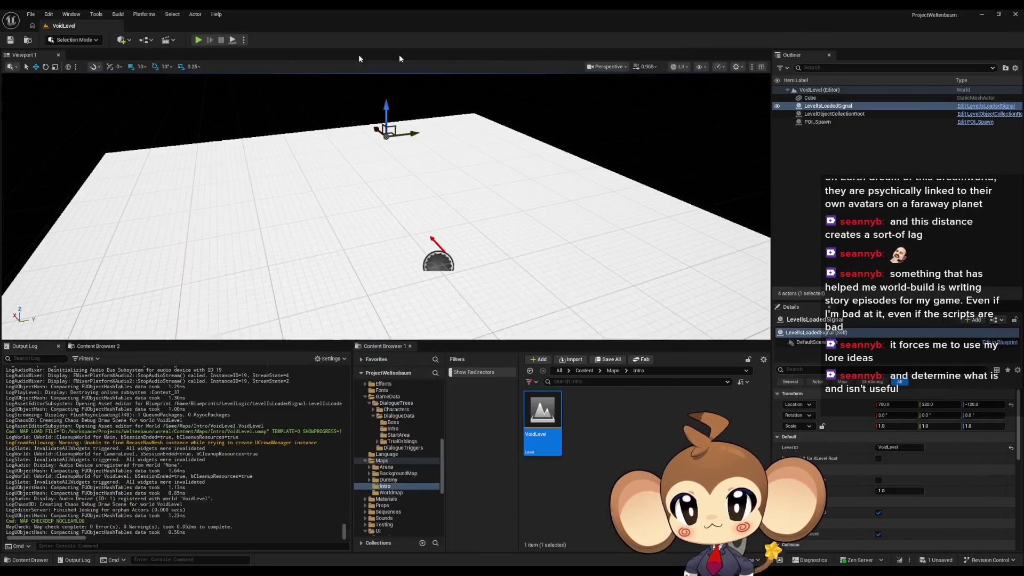
pyautogui.click(197, 42)
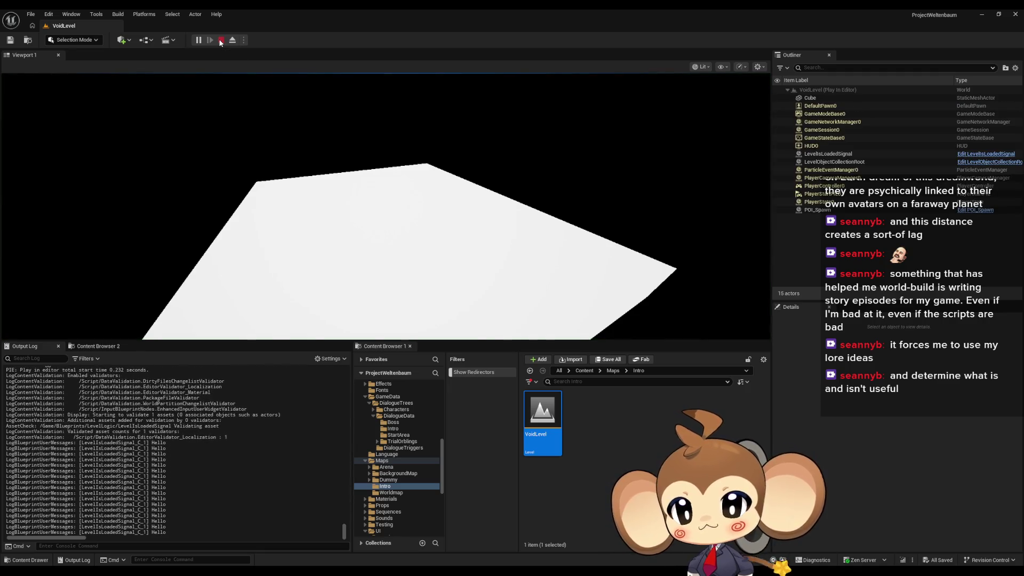
pyautogui.click(220, 41)
# Step: Open the Main level from the top-level Content folder, play-test it, then stop
pyautogui.click(584, 371)
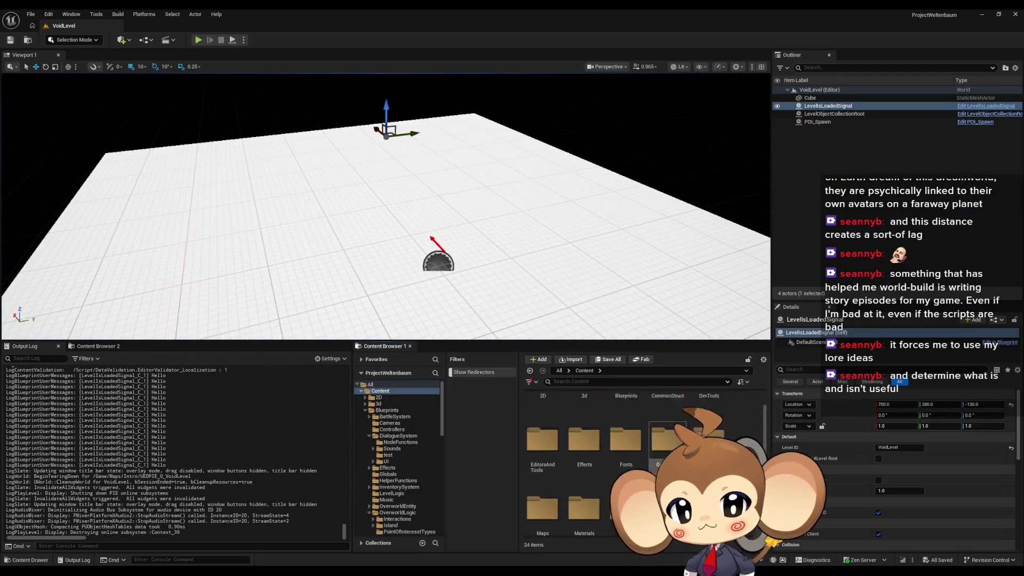
pyautogui.doubleClick(709, 419)
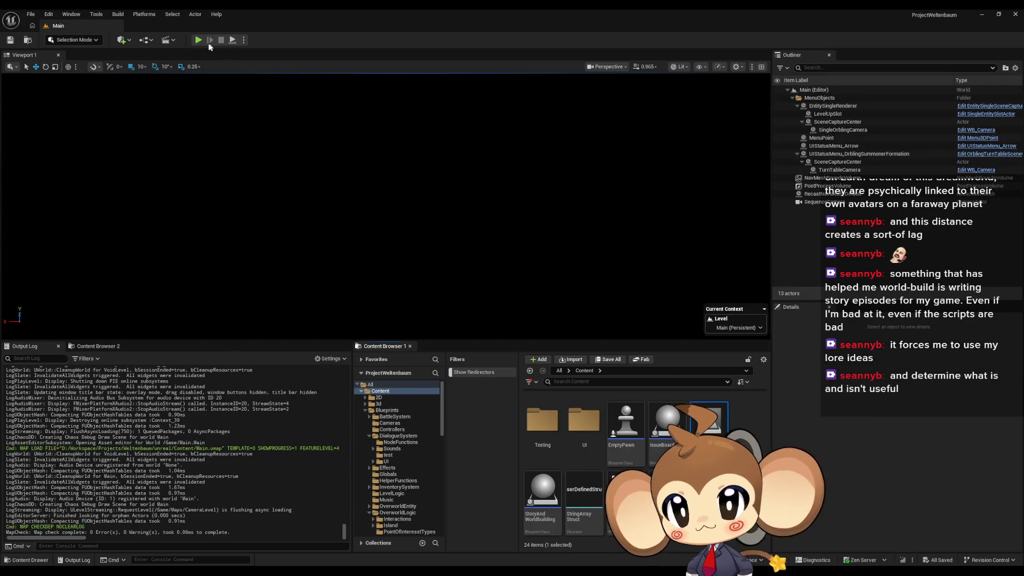
pyautogui.click(198, 40)
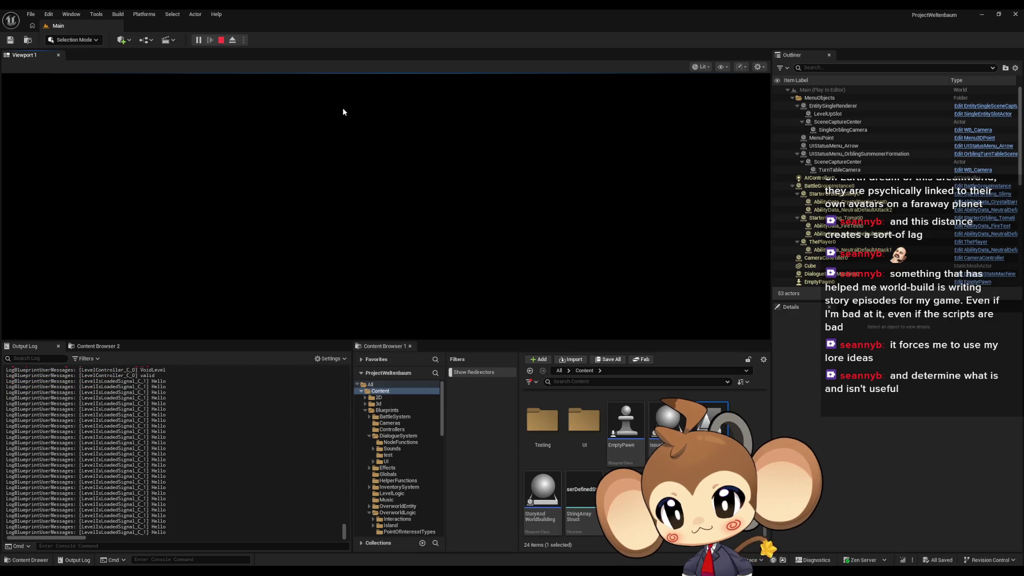
pyautogui.click(221, 40)
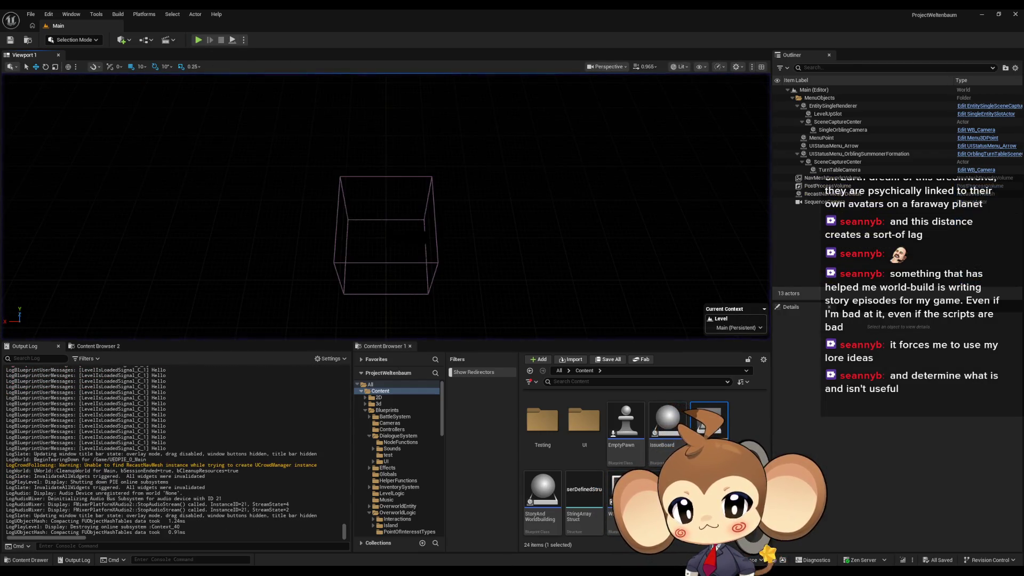
# Step: Disconnect the Hello Print String from the Branch's False output and delete the node
pyautogui.moveTo(510, 530)
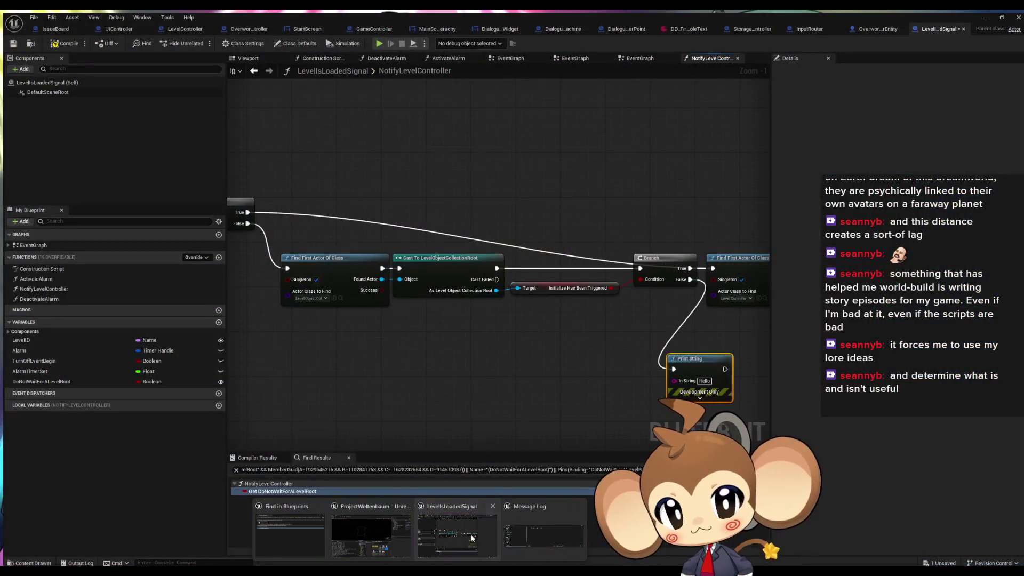
pyautogui.click(471, 533)
pyautogui.moveTo(686, 293); pyautogui.dragTo(533, 284)
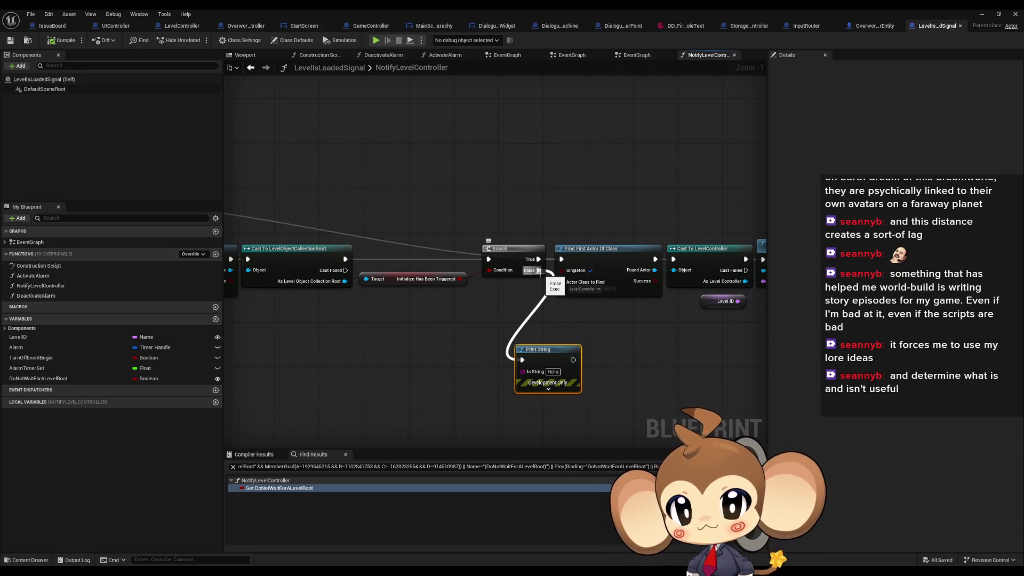
pyautogui.keyDown('alt'); pyautogui.click(539, 270); pyautogui.keyUp('alt')
pyautogui.moveTo(463, 344); pyautogui.dragTo(620, 423)
pyautogui.press('Delete')
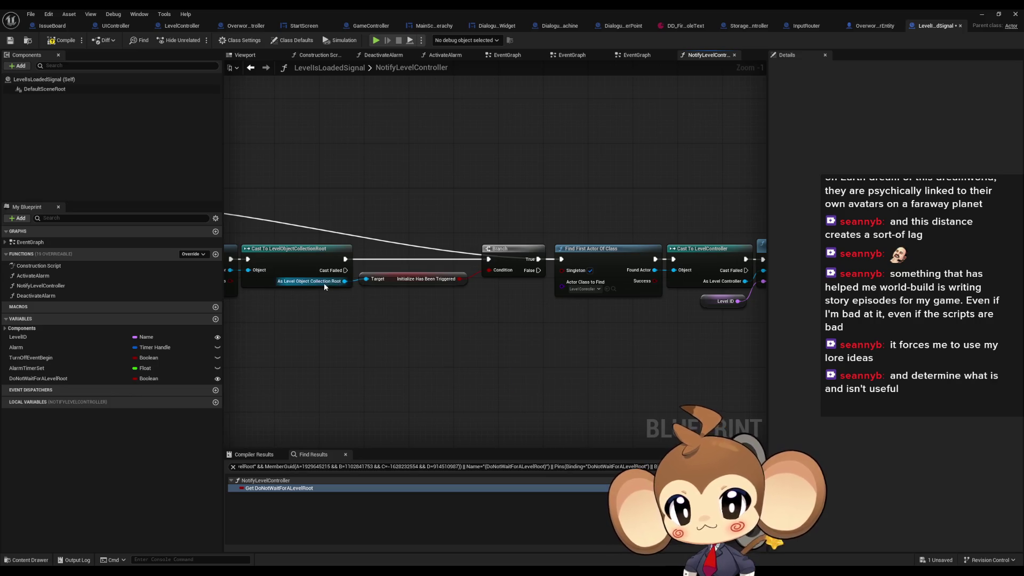
pyautogui.moveTo(324, 283); pyautogui.dragTo(437, 289)
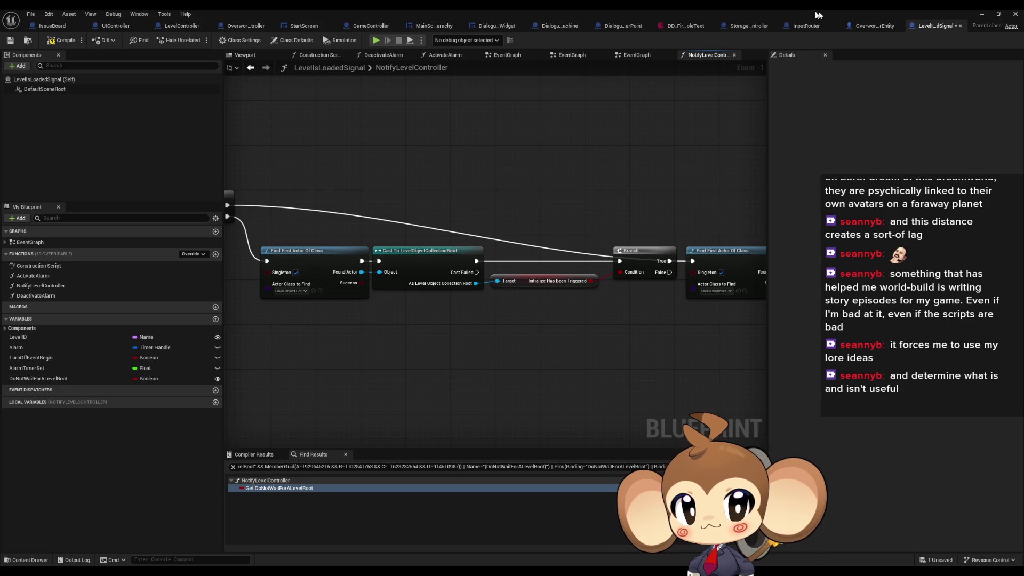
# Step: Open LevelObjectCollectionRoot from Content > Blueprints > OverworldLogic in a maximized Blueprint editor
pyautogui.doubleClick(793, 14)
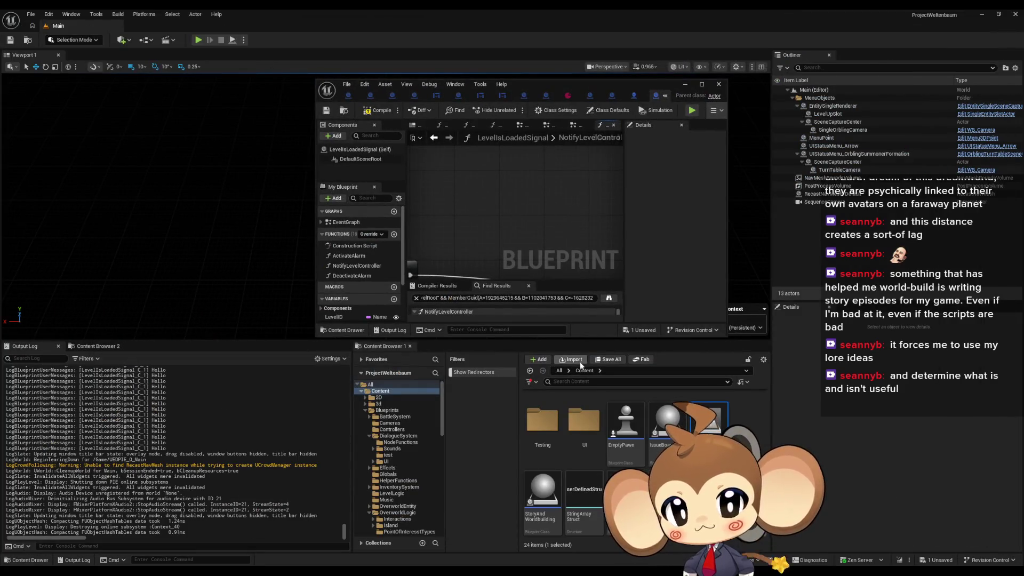
pyautogui.scroll(3, 602, 447)
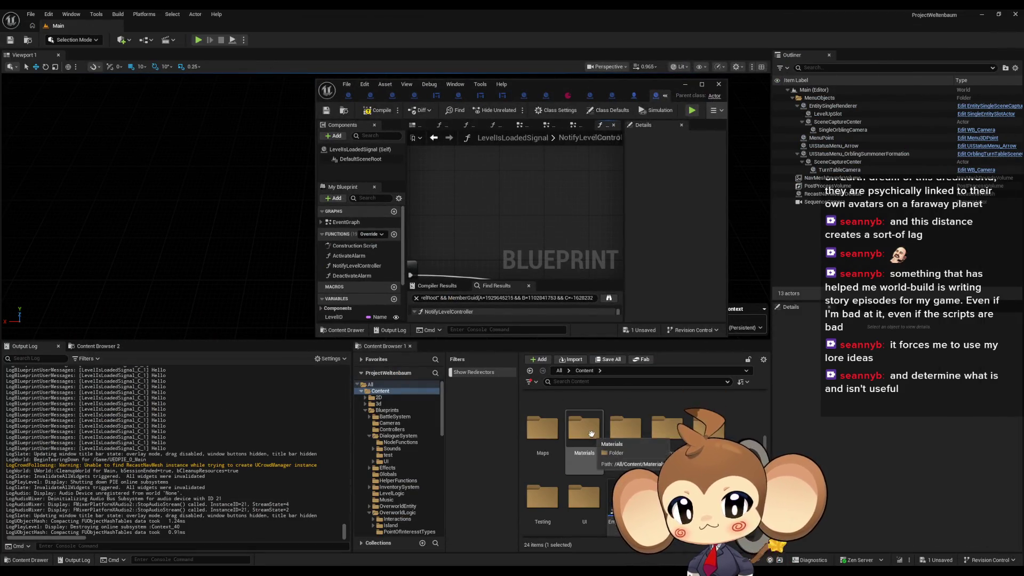
pyautogui.scroll(2, 637, 437)
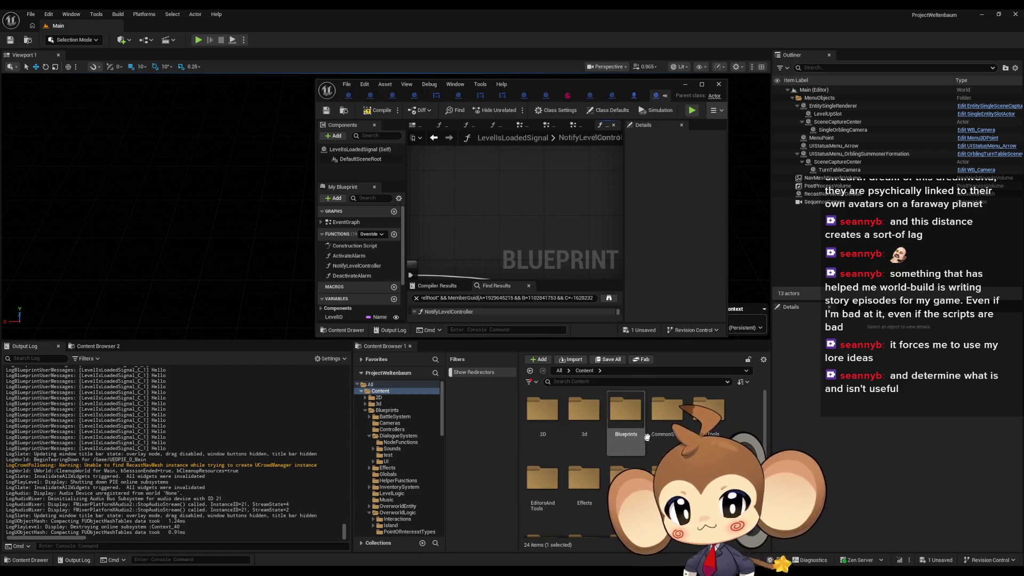
pyautogui.doubleClick(630, 427)
pyautogui.scroll(-3, 603, 459)
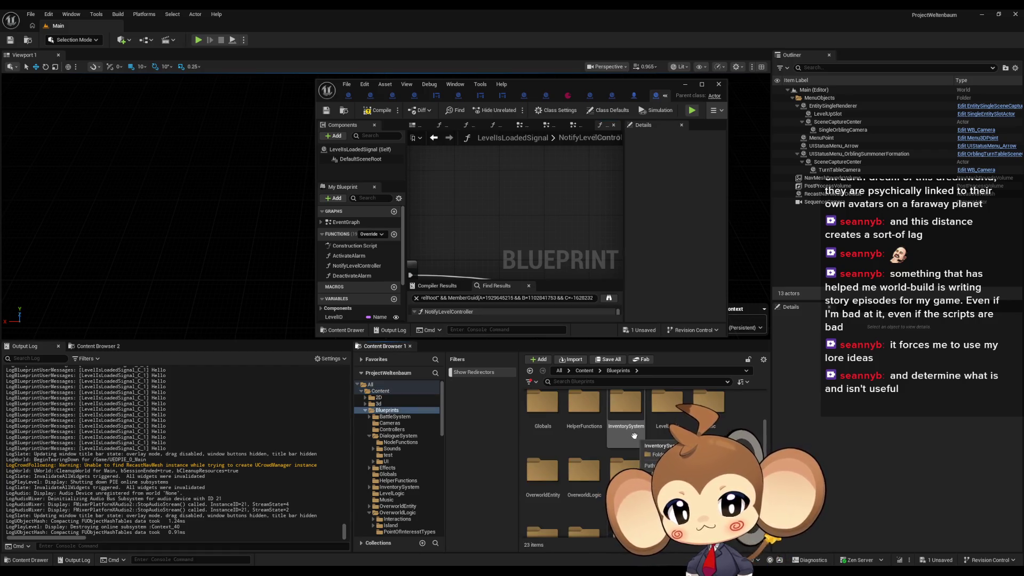
pyautogui.doubleClick(593, 473)
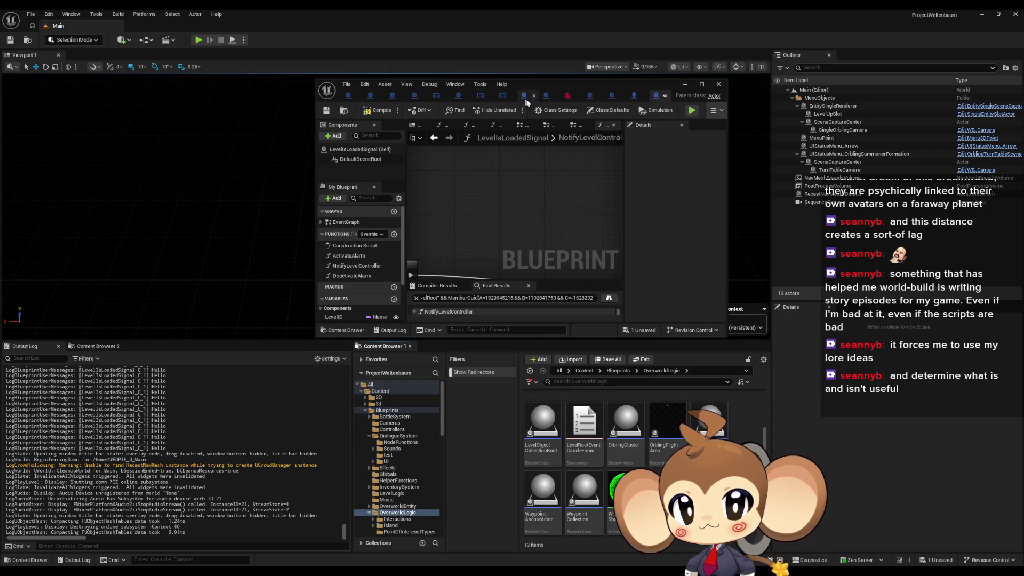
pyautogui.doubleClick(547, 425)
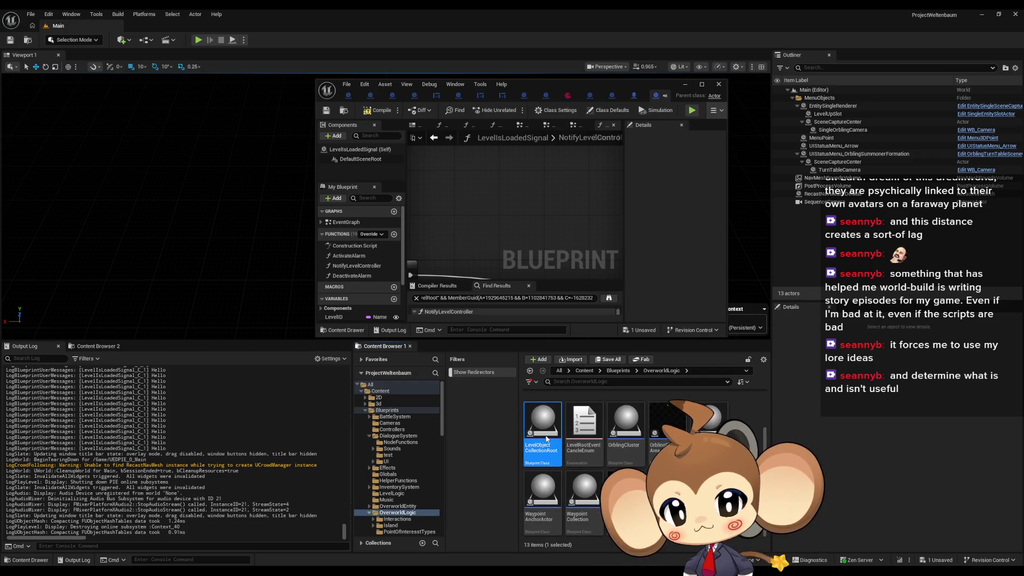
pyautogui.doubleClick(559, 85)
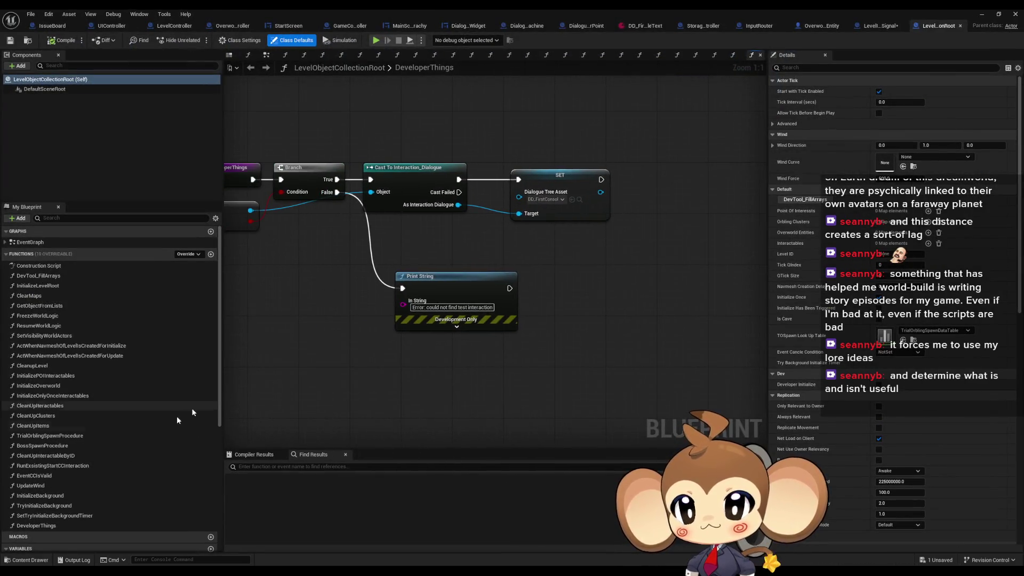
# Step: Find references to the InitializeHasBeenTriggered variable and jump to where it is read and set
pyautogui.scroll(-5, 177, 416)
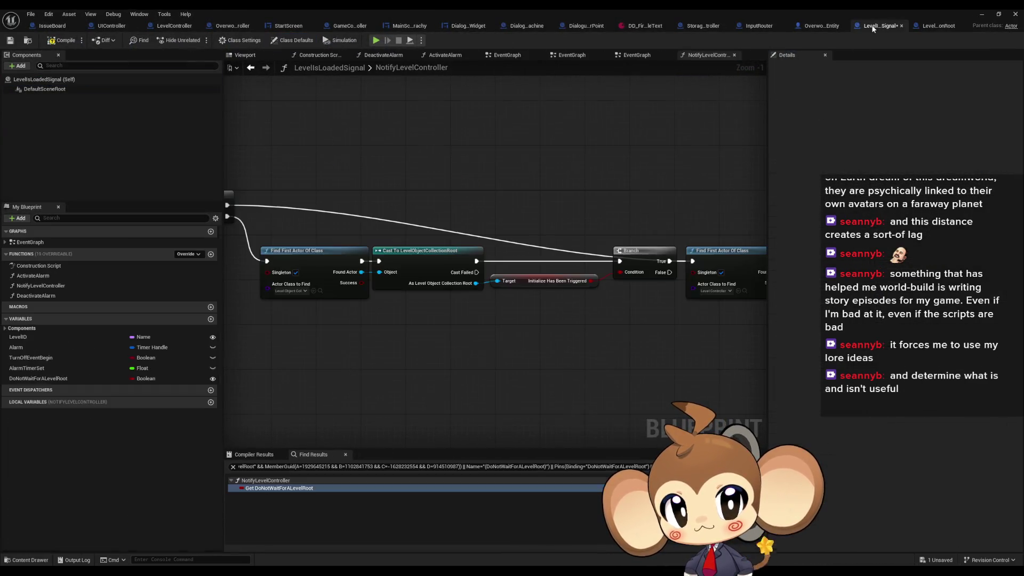
pyautogui.click(874, 26)
pyautogui.click(939, 25)
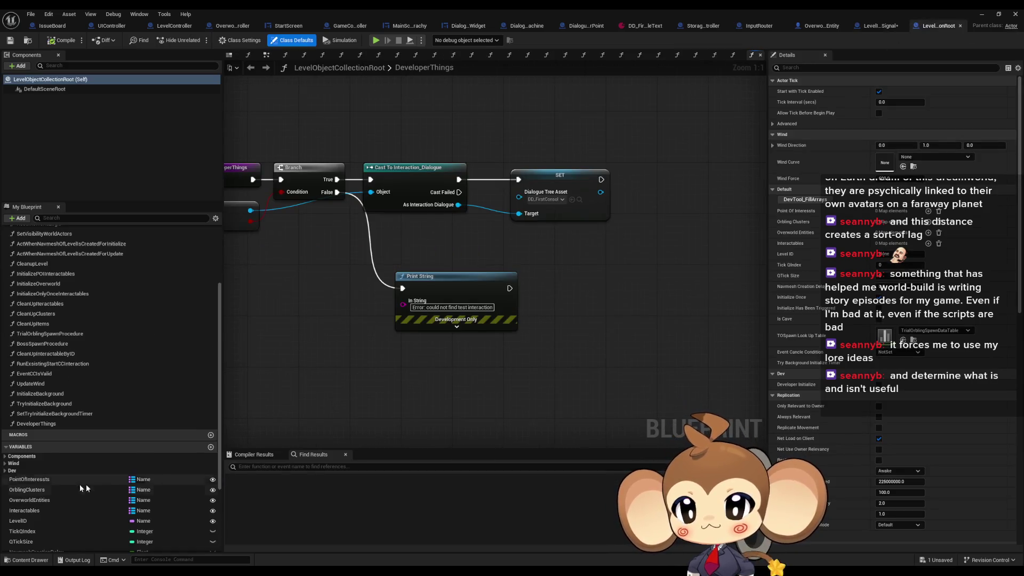
pyautogui.rightClick(65, 462)
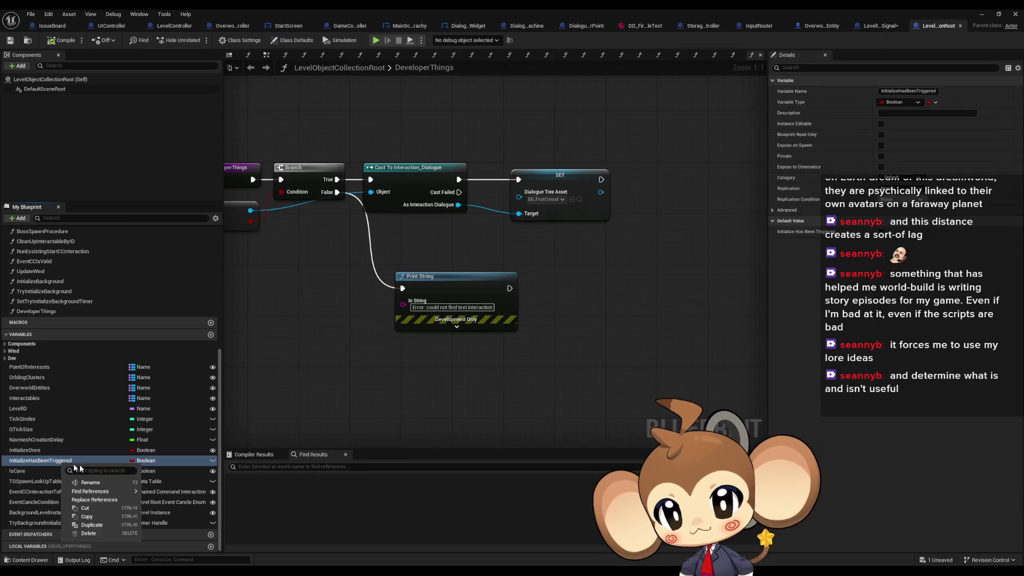
pyautogui.moveTo(110, 492)
pyautogui.click(171, 511)
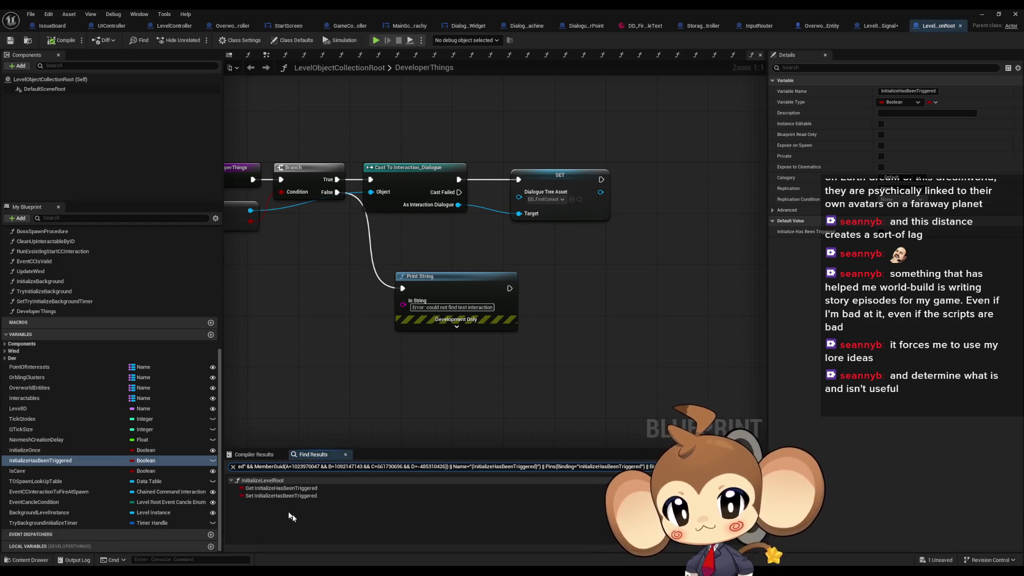
pyautogui.click(269, 489)
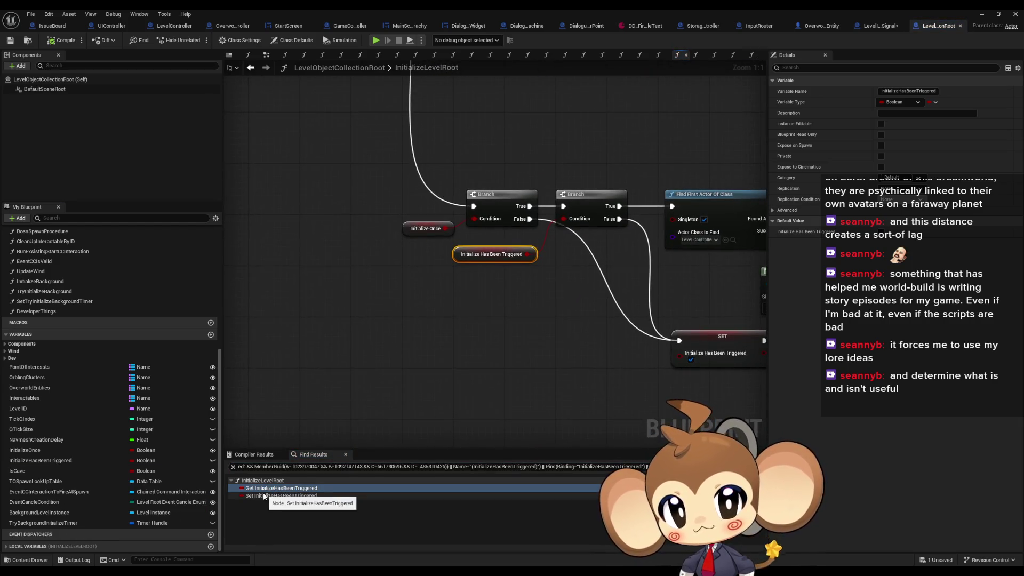
pyautogui.click(264, 496)
# Step: List all references to the InitializeLevelRoot function from its entry node
pyautogui.moveTo(281, 206)
pyautogui.mouseDown()
pyautogui.moveTo(412, 327)
pyautogui.moveTo(477, 291)
pyautogui.moveTo(485, 400)
pyautogui.mouseUp()
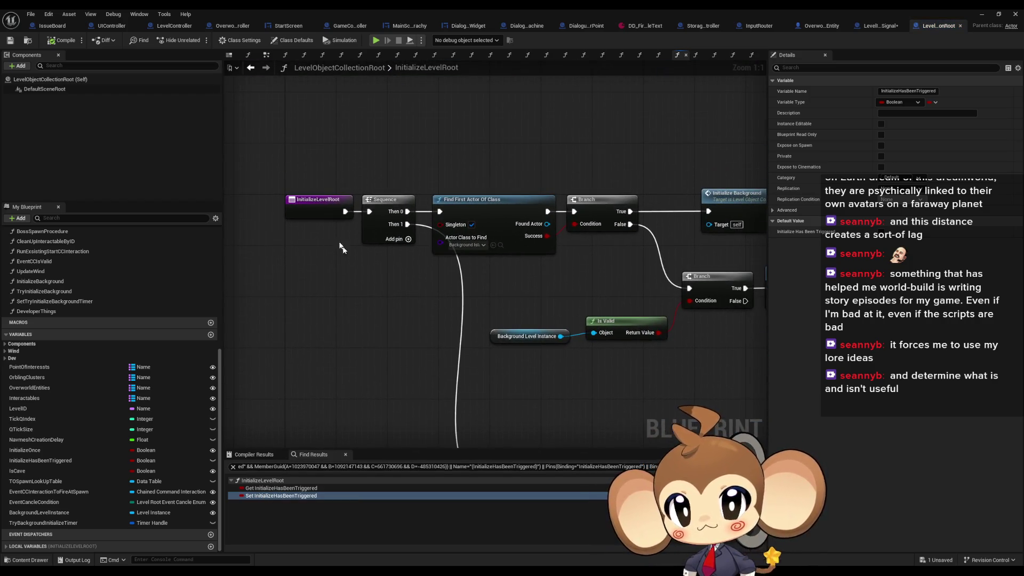
pyautogui.moveTo(342, 248); pyautogui.dragTo(323, 220)
pyautogui.click(300, 180)
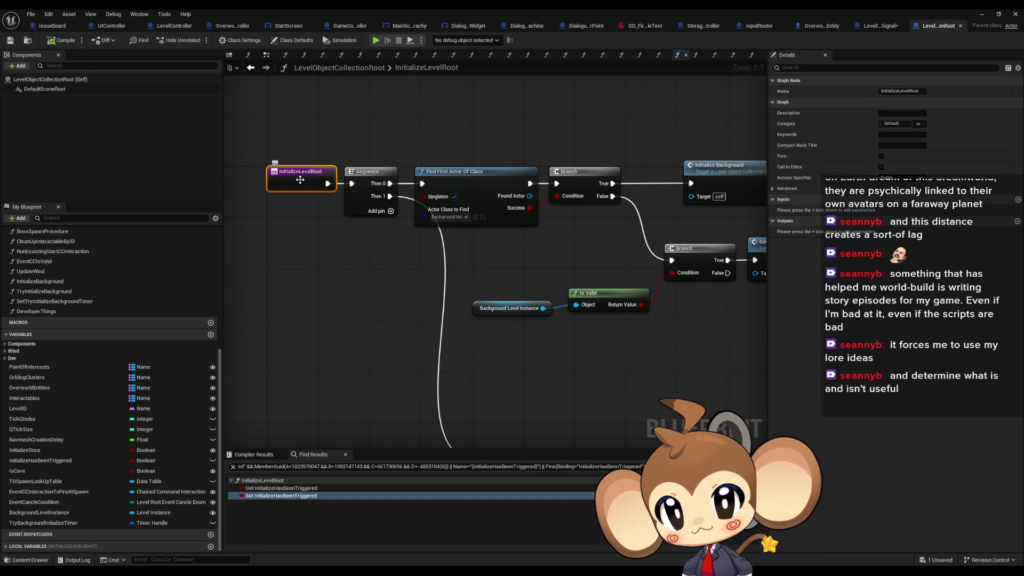
pyautogui.rightClick(300, 180)
pyautogui.moveTo(337, 266)
pyautogui.click(408, 287)
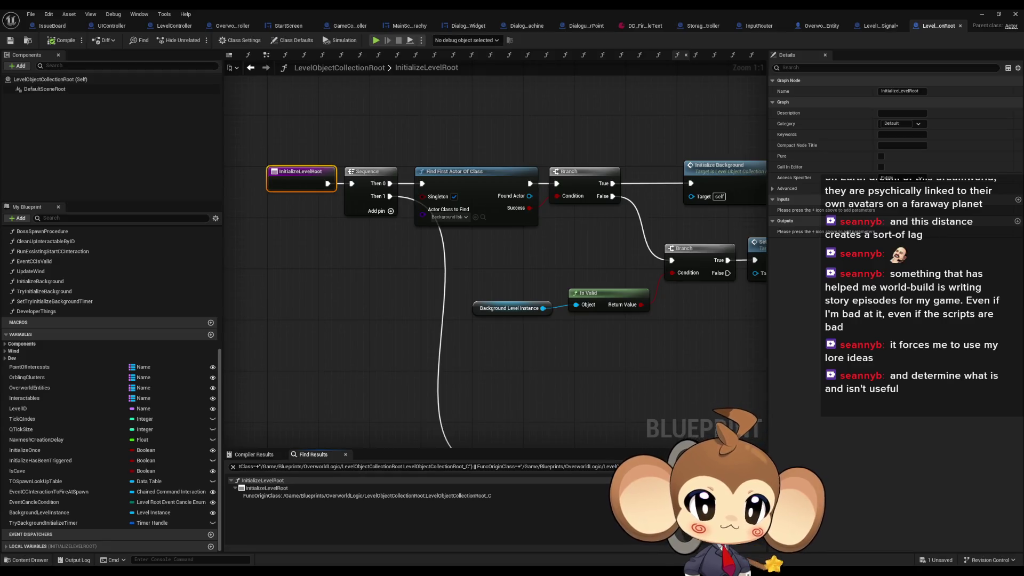
# Step: Go to LevelController's TryInitializeLevel graph and open the TryInitializeLevel node's context menu
pyautogui.click(233, 25)
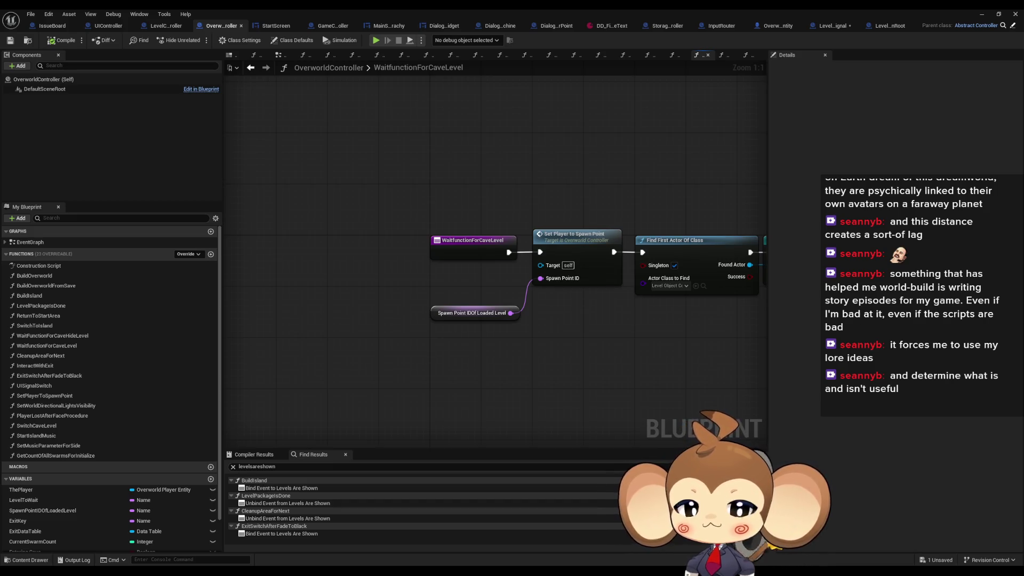
pyautogui.click(162, 26)
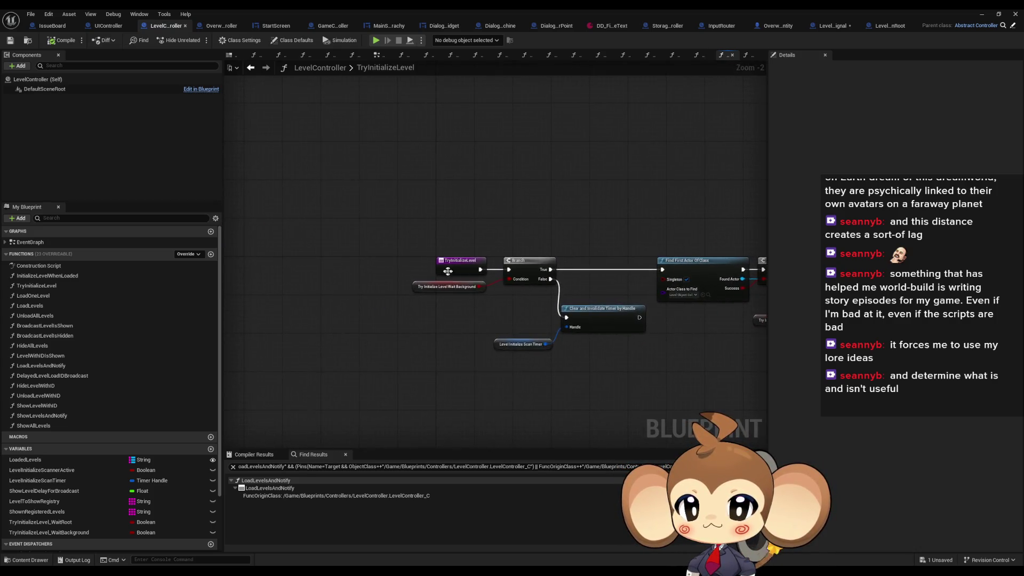
pyautogui.click(456, 267)
pyautogui.rightClick(463, 267)
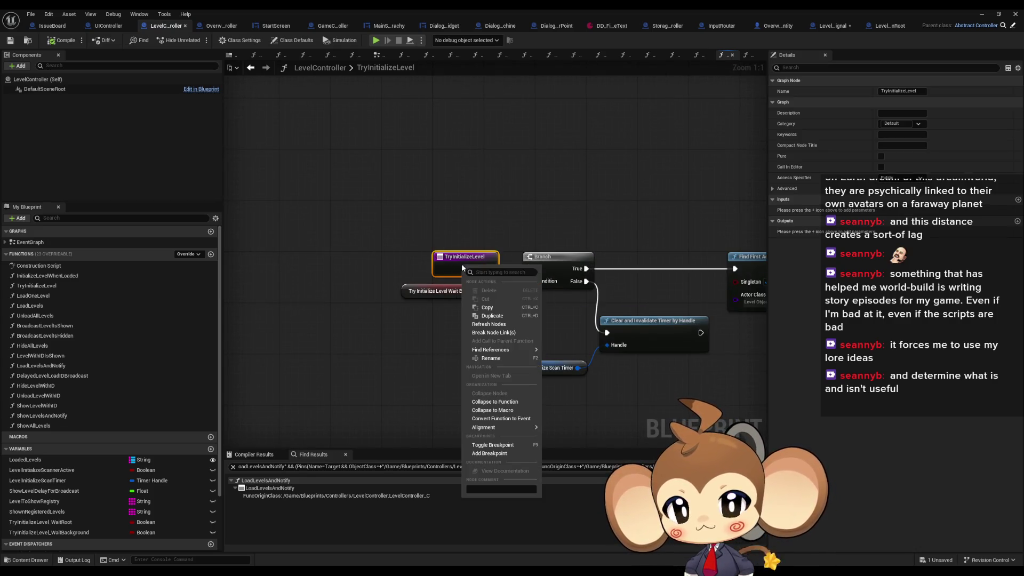
# Step: Find references to TryInitializeLevel and jump to where it is bound as an event
pyautogui.moveTo(504, 349)
pyautogui.click(566, 361)
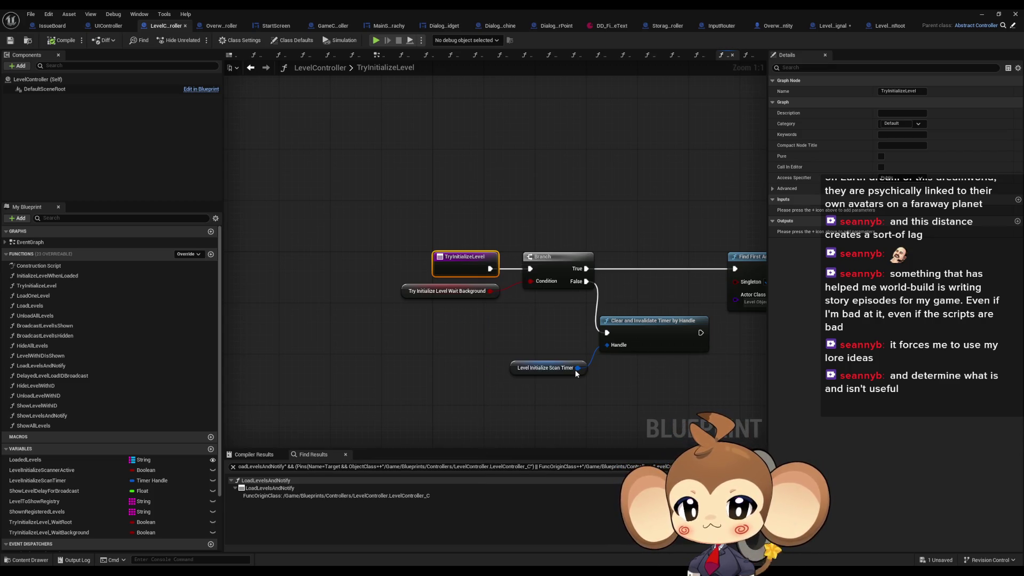
pyautogui.doubleClick(263, 496)
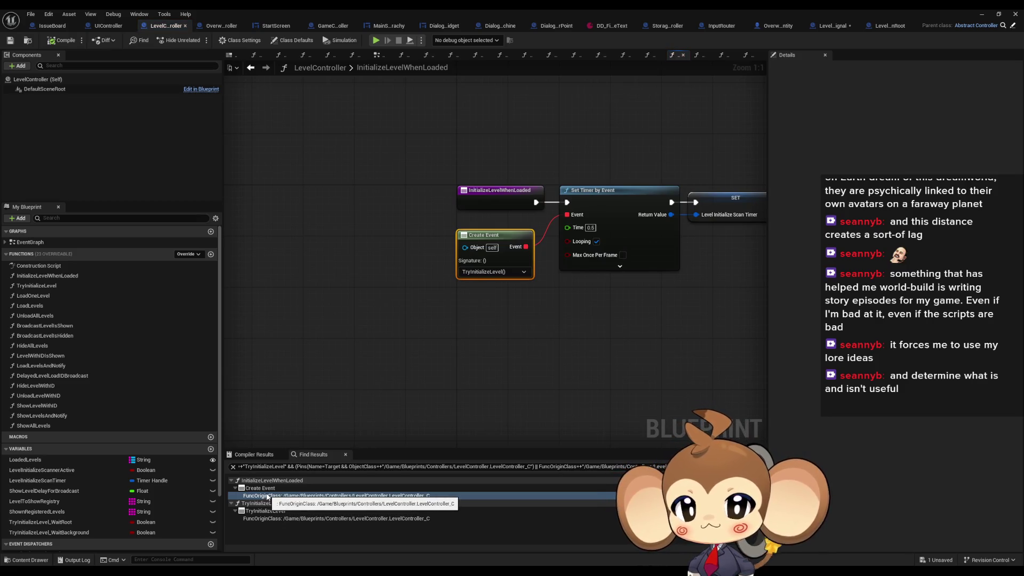
# Step: Add an 'Error: what' Print String after InitializeLevelWhenLoaded under a pasted 'debug black screen' comment
pyautogui.moveTo(515, 347)
pyautogui.mouseDown()
pyautogui.moveTo(465, 388)
pyautogui.moveTo(433, 361)
pyautogui.mouseUp()
pyautogui.moveTo(447, 297); pyautogui.dragTo(437, 214)
pyautogui.write('print')
pyautogui.press('Return')
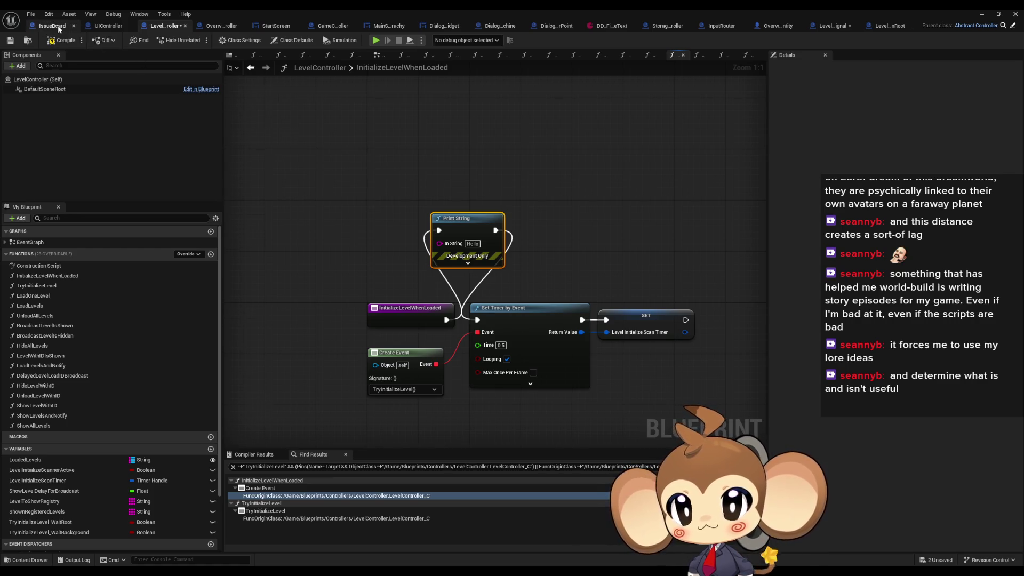
pyautogui.click(53, 26)
pyautogui.click(178, 27)
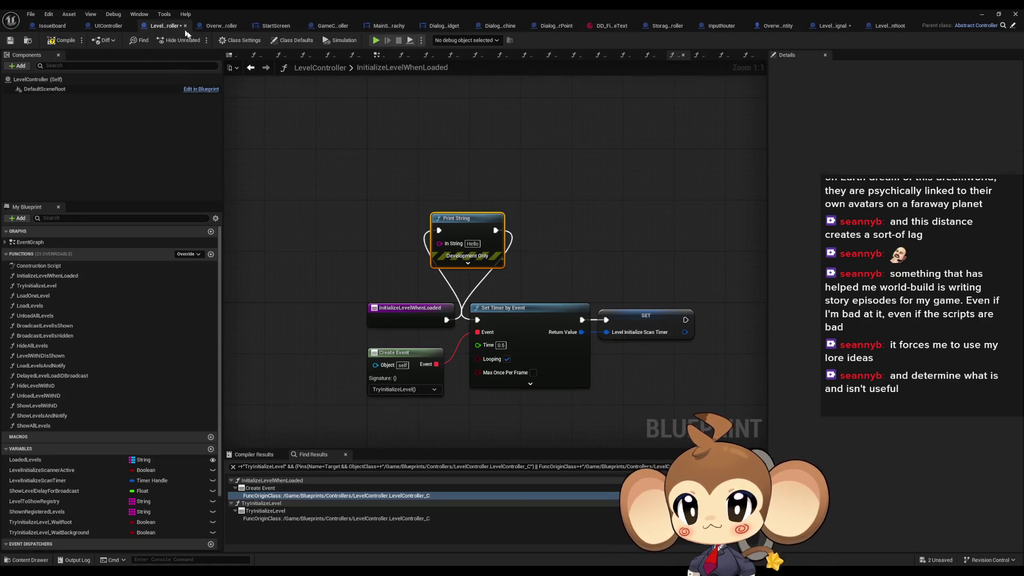
pyautogui.hotkey('ctrl', 'v')
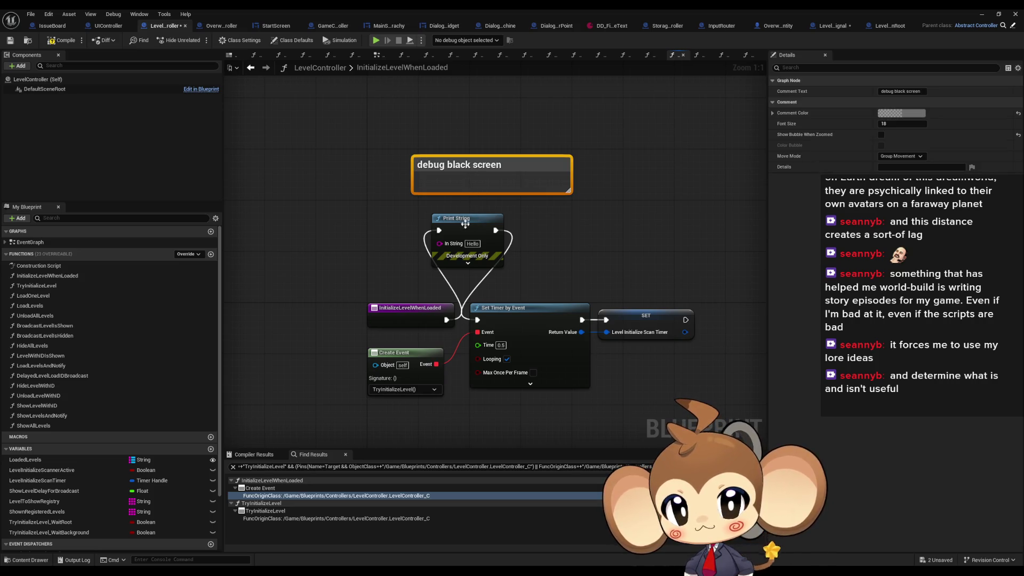
pyautogui.click(465, 224)
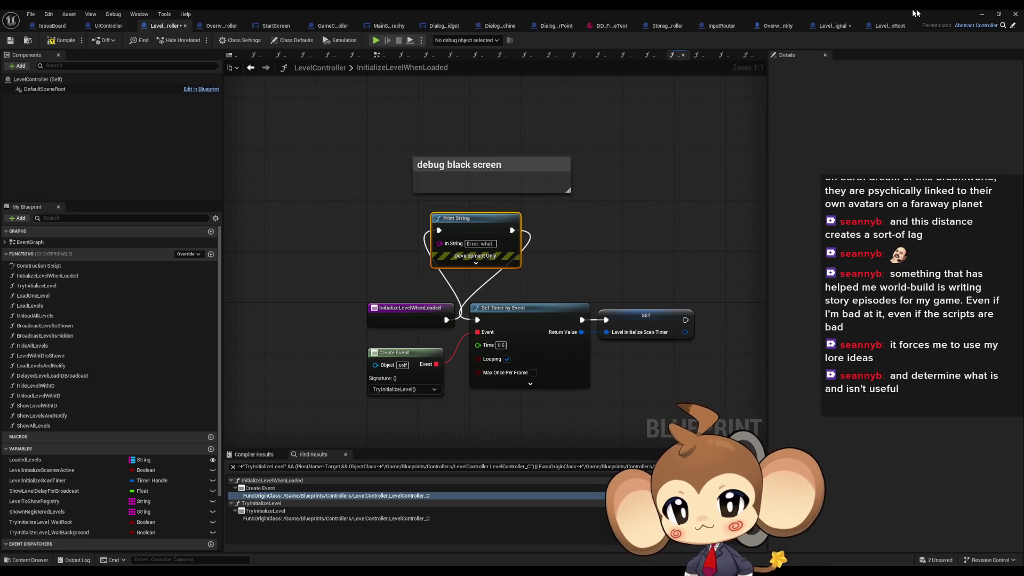
pyautogui.click(985, 14)
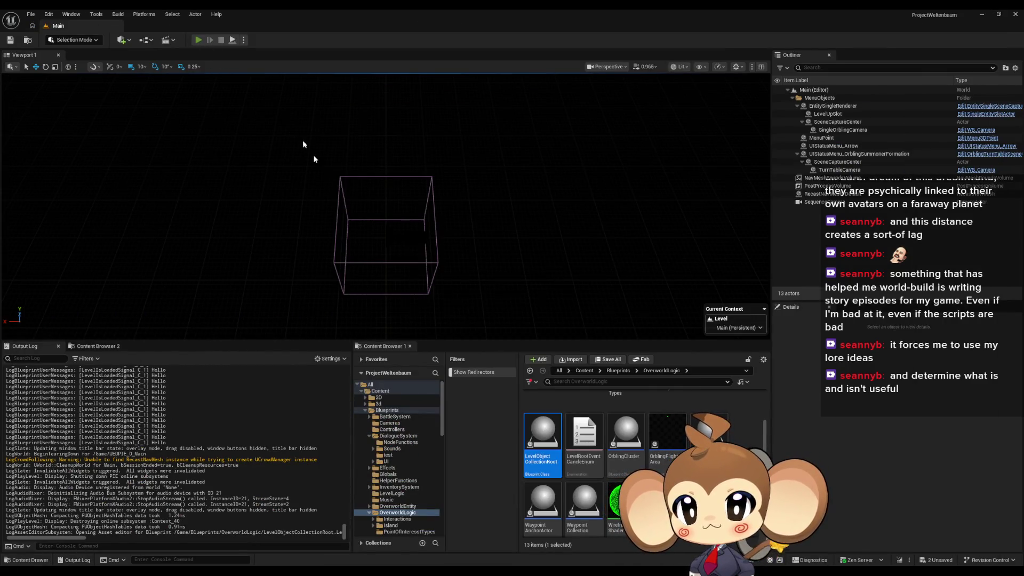
# Step: Run and stop a Play-In-Editor test, then bring the LevelController Blueprint back
pyautogui.hotkey('alt', 'p')
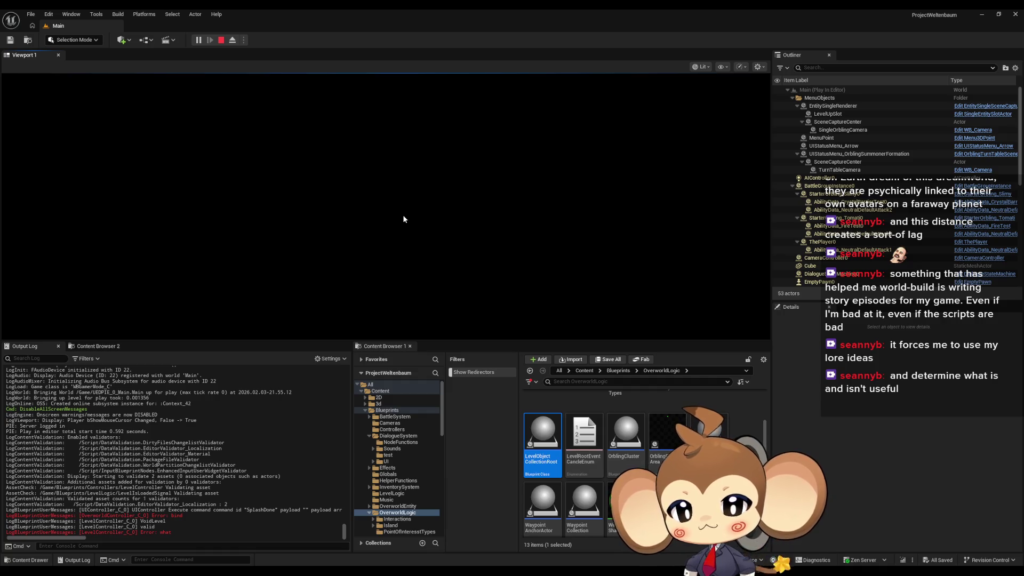
pyautogui.click(222, 42)
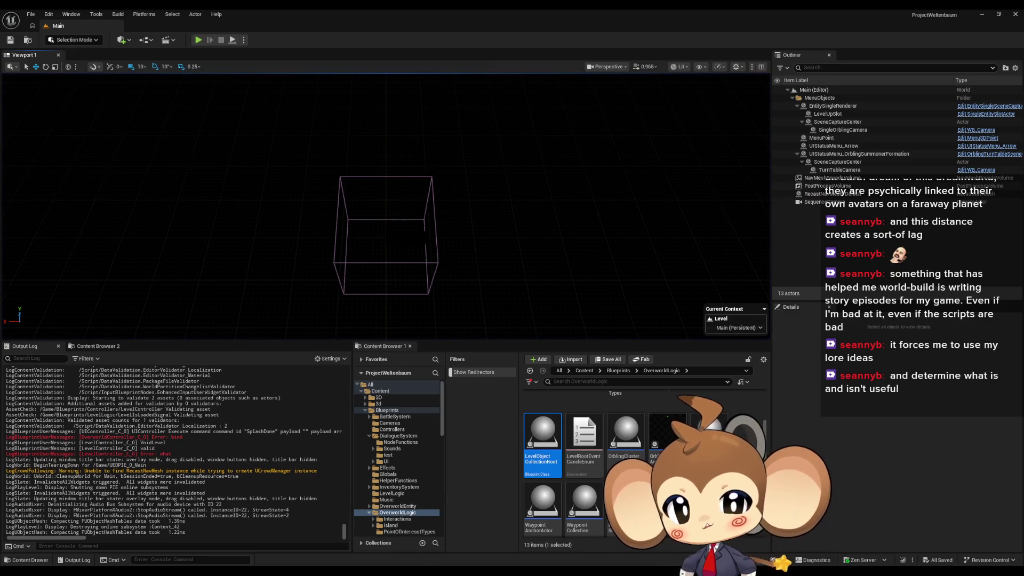
pyautogui.moveTo(533, 535)
pyautogui.click(450, 534)
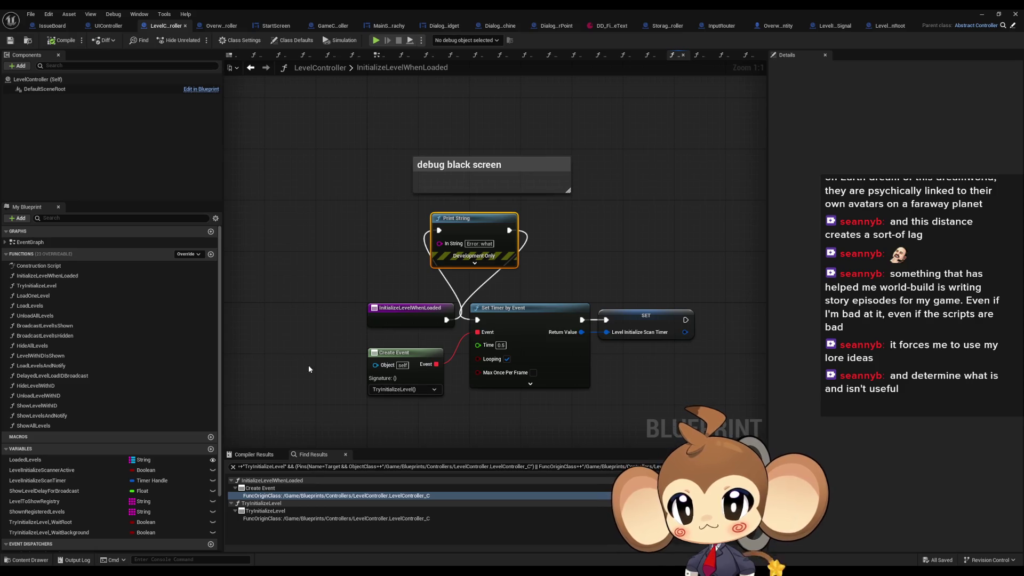
# Step: In TryInitializeLevel, add an 'ok' Print String before the Branch under the 'debug black screen' comment
pyautogui.doubleClick(56, 286)
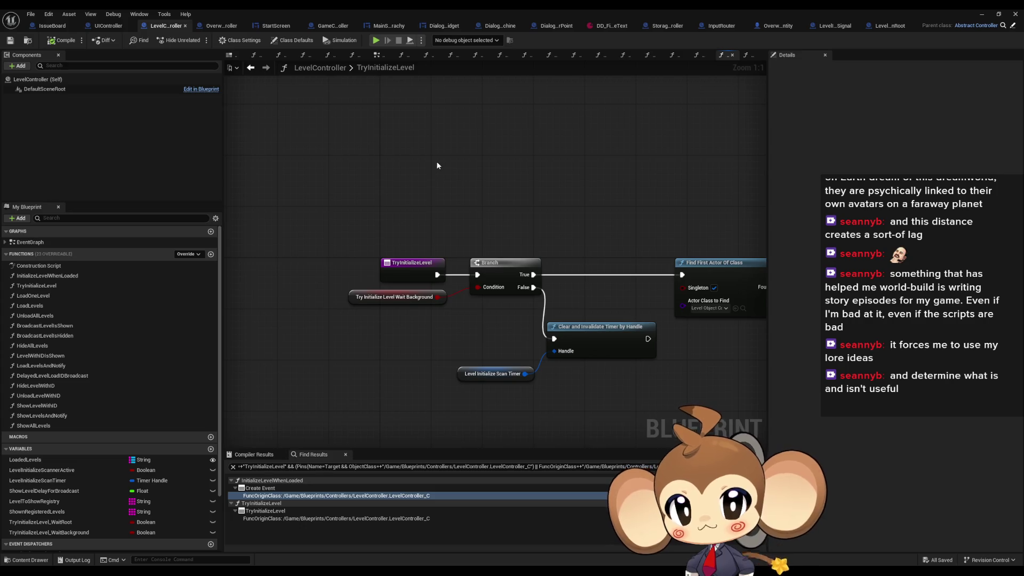
pyautogui.hotkey('ctrl', 'v')
pyautogui.moveTo(437, 275); pyautogui.dragTo(455, 225)
pyautogui.write('pr')
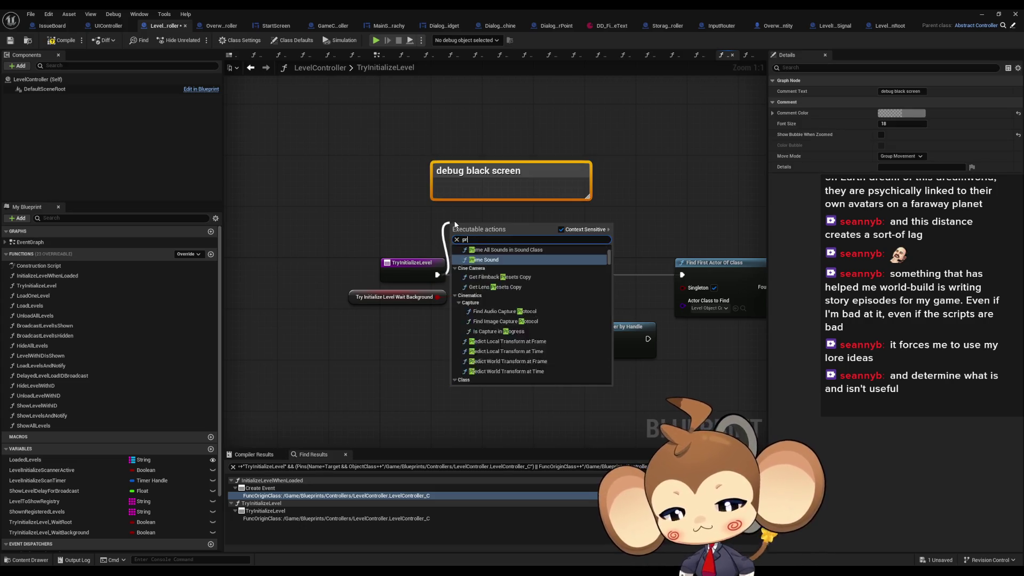
pyautogui.write('int')
pyautogui.press('Return')
pyautogui.moveTo(477, 257); pyautogui.dragTo(478, 218)
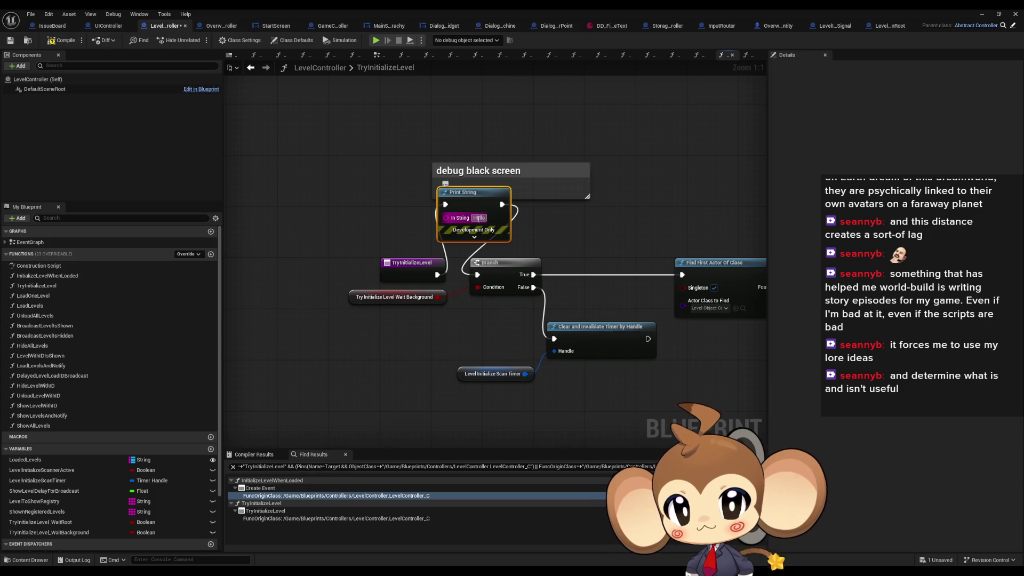
pyautogui.write('ok')
pyautogui.press('Return')
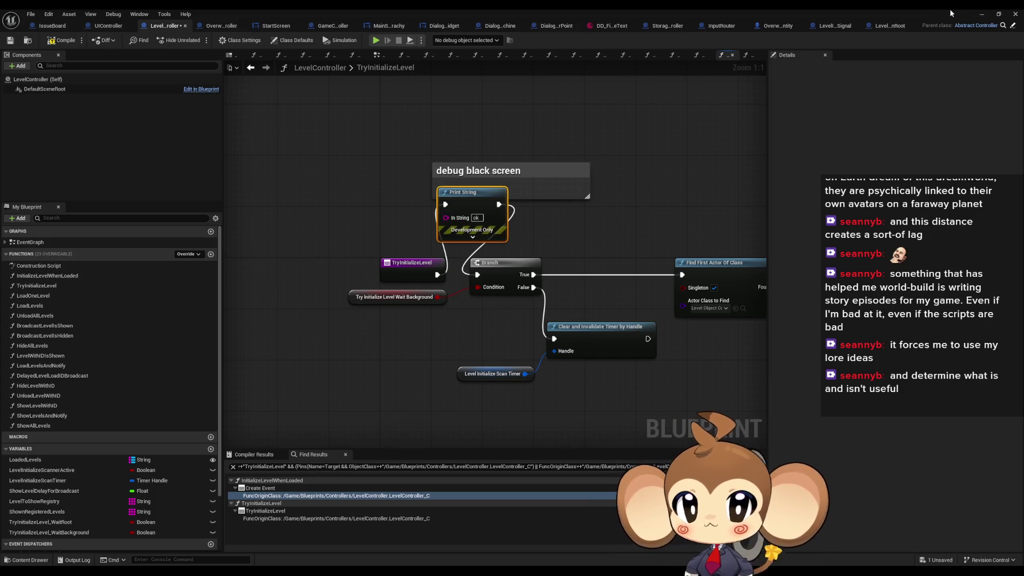
# Step: Play-test the level again, stop it, and restore the LevelController Blueprint
pyautogui.click(982, 14)
pyautogui.click(198, 40)
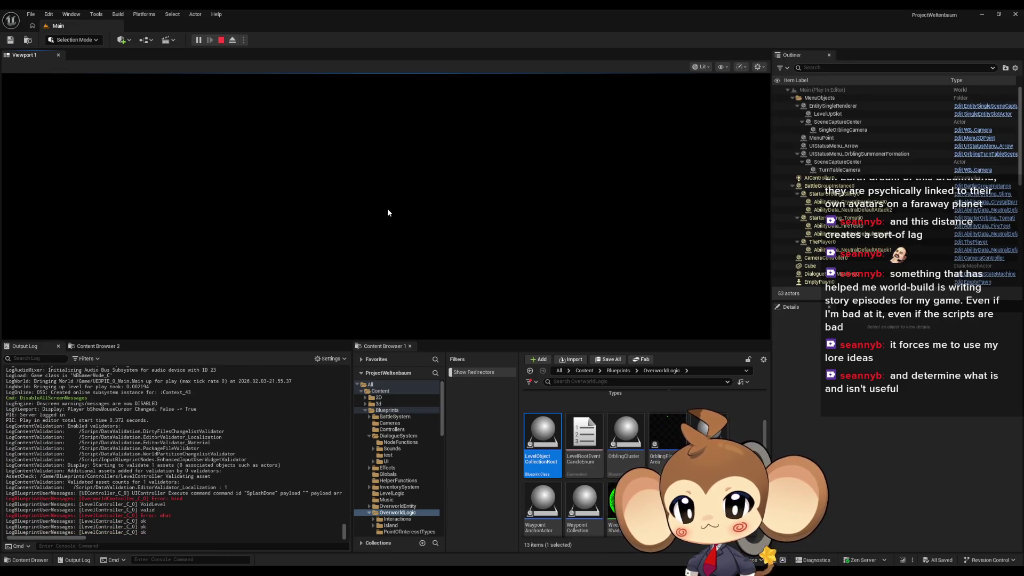
pyautogui.click(222, 43)
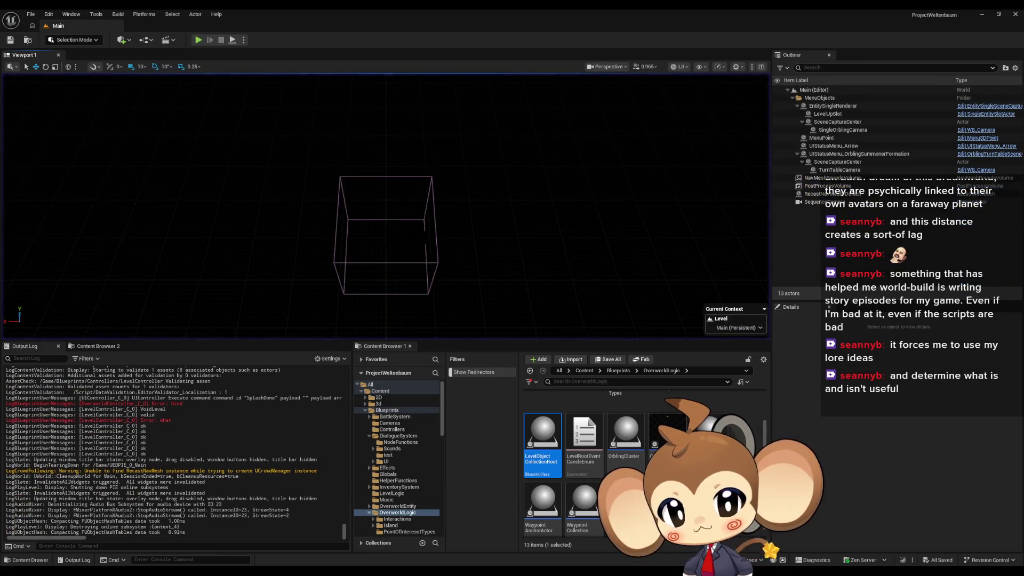
pyautogui.moveTo(419, 571)
pyautogui.click(454, 532)
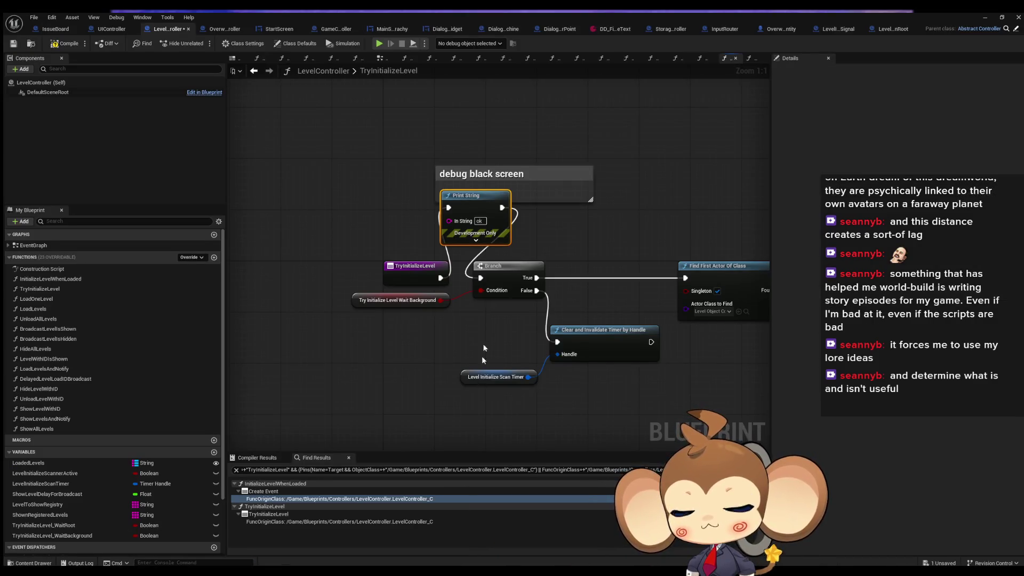
# Step: Put a breakpoint on TryInitializeLevel's Branch node and start play to hit it
pyautogui.rightClick(492, 271)
pyautogui.click(521, 437)
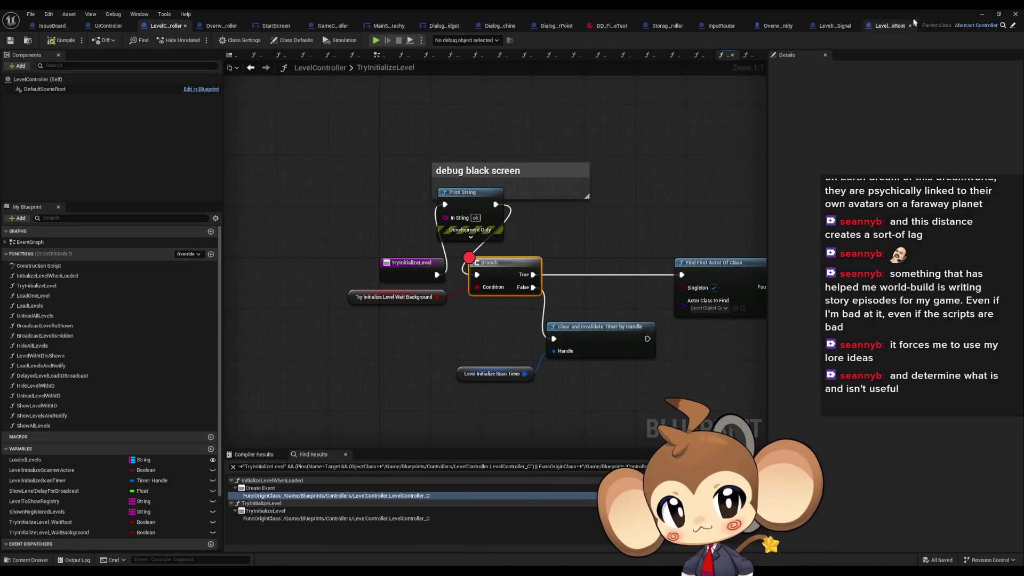
pyautogui.click(982, 15)
pyautogui.click(198, 41)
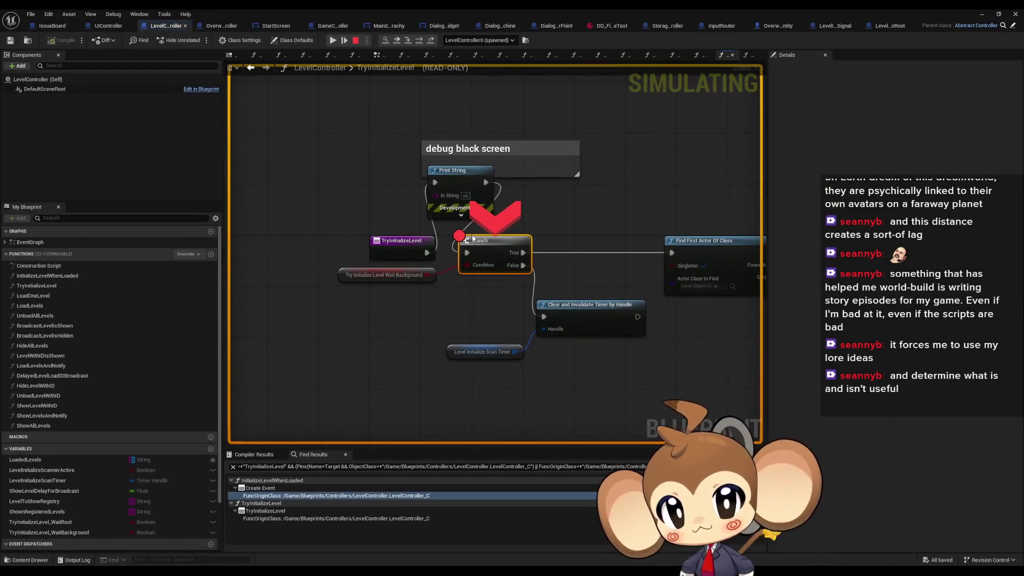
# Step: Step through execution, inspecting the Try Initialize Level Wait Background variable along the way
pyautogui.click(419, 41)
pyautogui.click(419, 41)
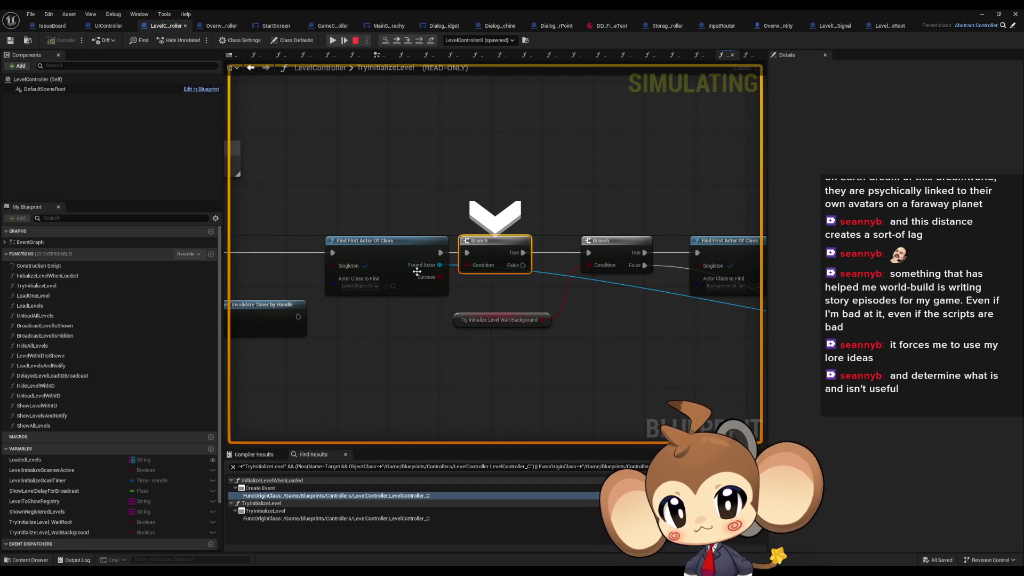
pyautogui.moveTo(419, 272)
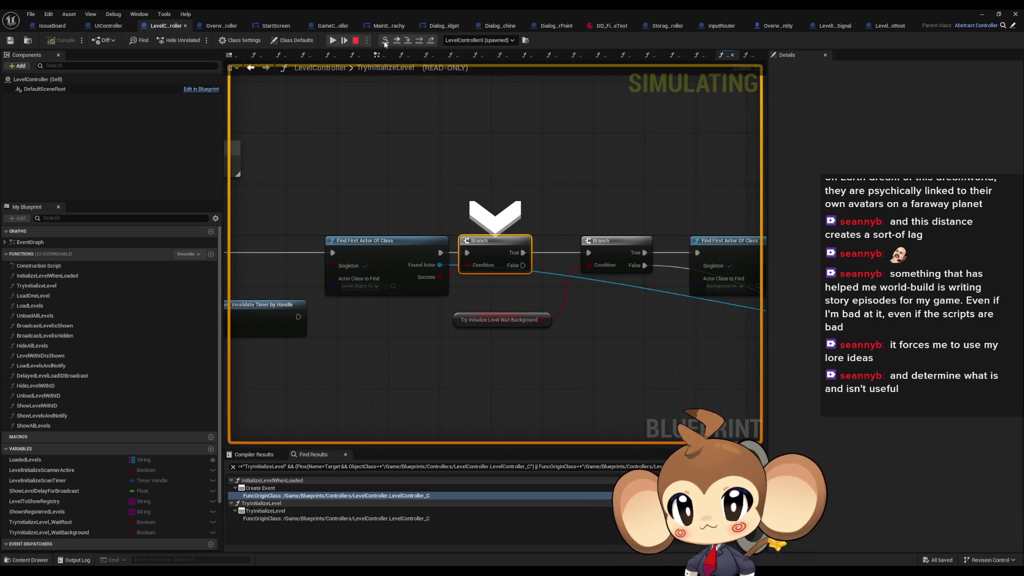
pyautogui.click(419, 42)
pyautogui.click(419, 42)
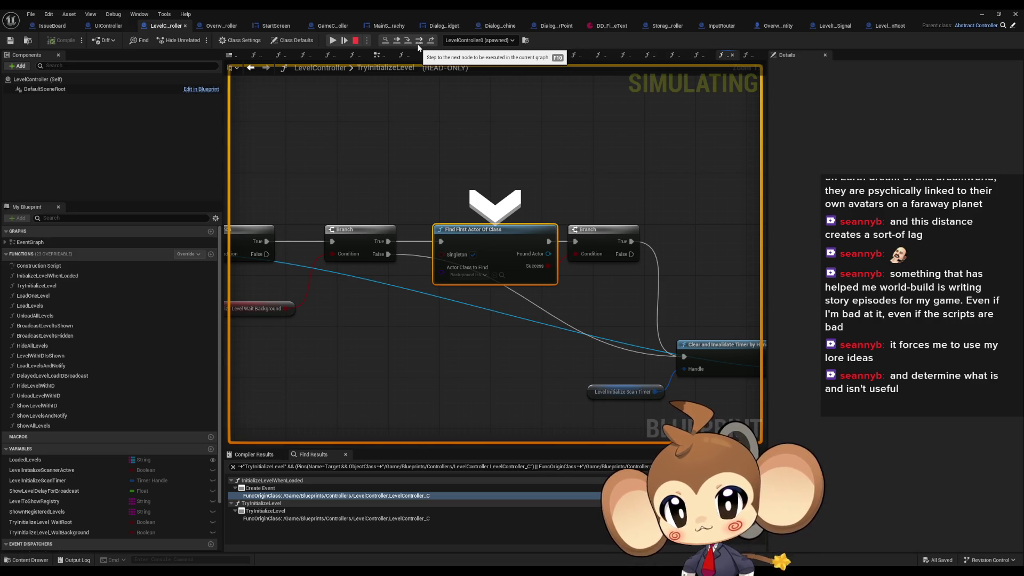
pyautogui.click(326, 287)
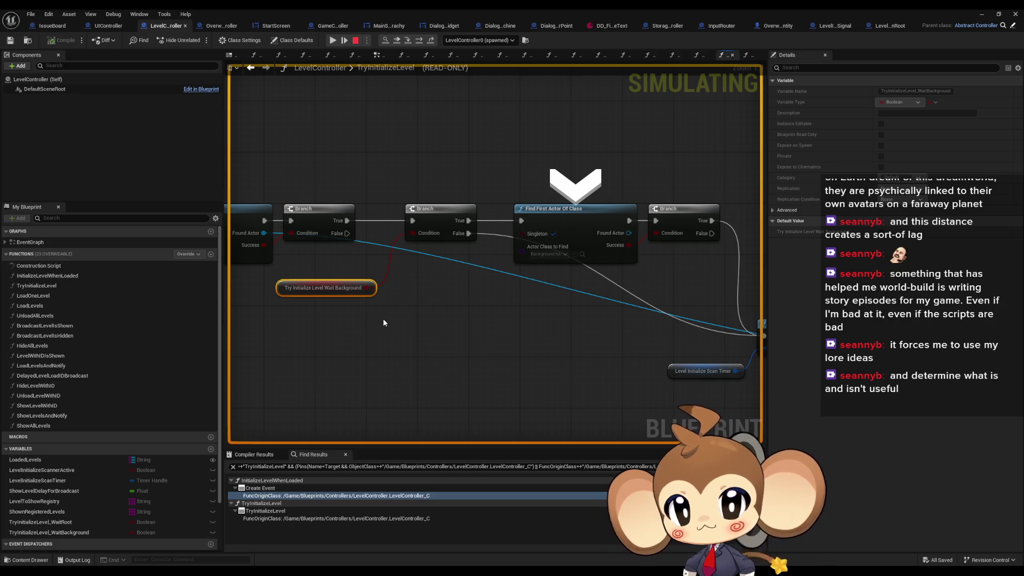
pyautogui.scroll(-3, 152, 446)
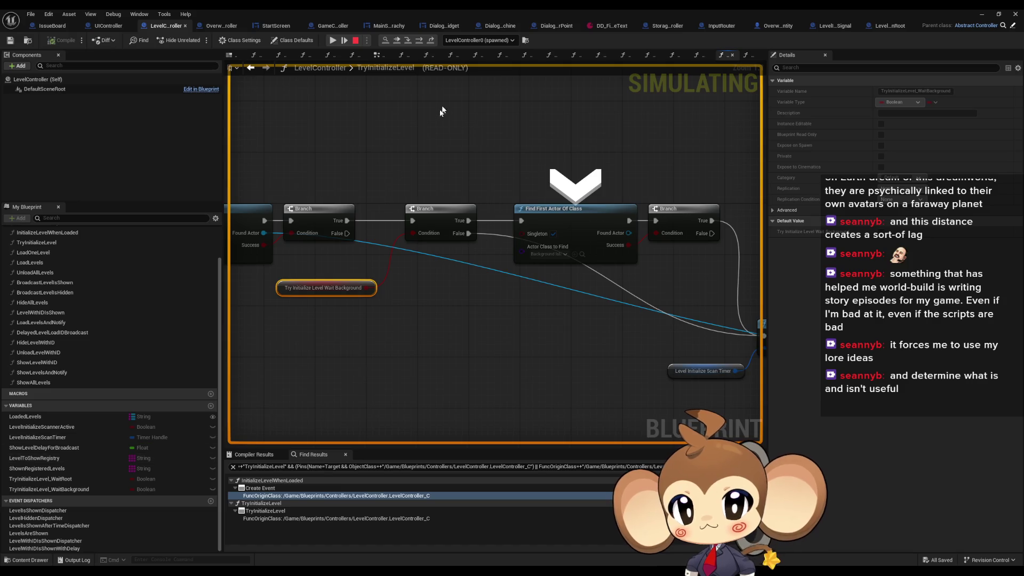
pyautogui.click(408, 41)
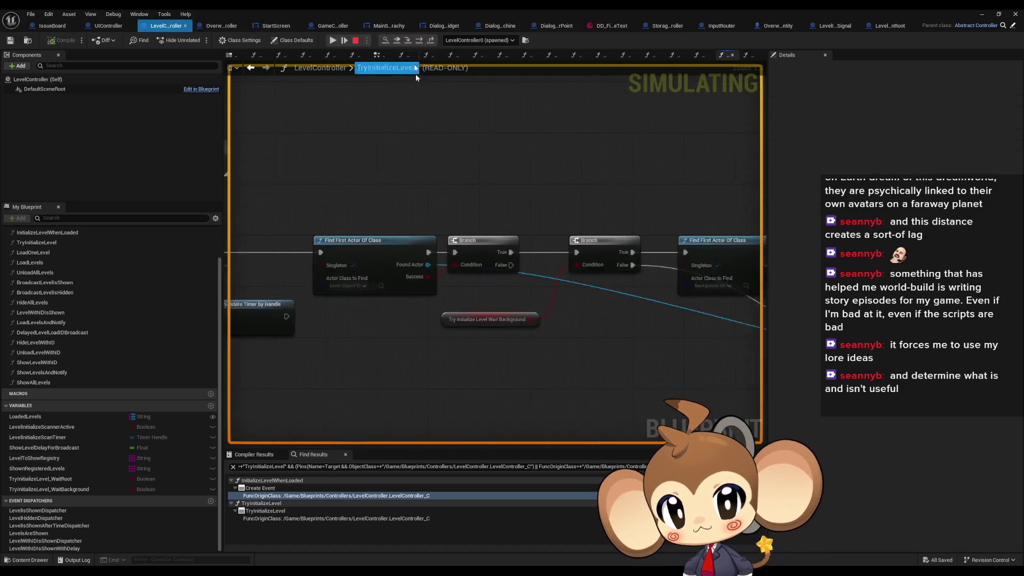
# Step: Remove the Branch node's breakpoint, continue execution, and stop the simulation
pyautogui.rightClick(491, 245)
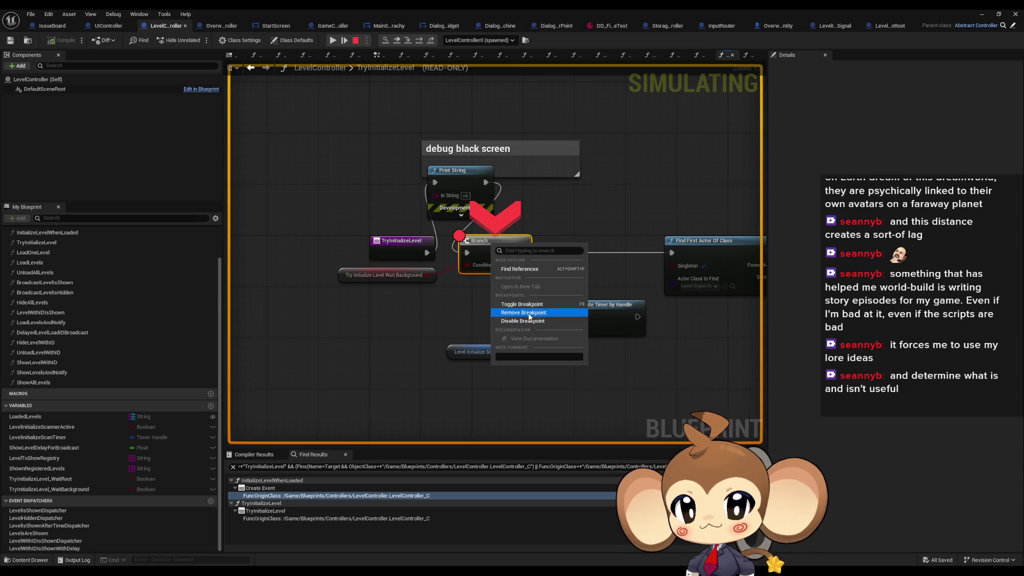
pyautogui.click(555, 323)
pyautogui.press('F10')
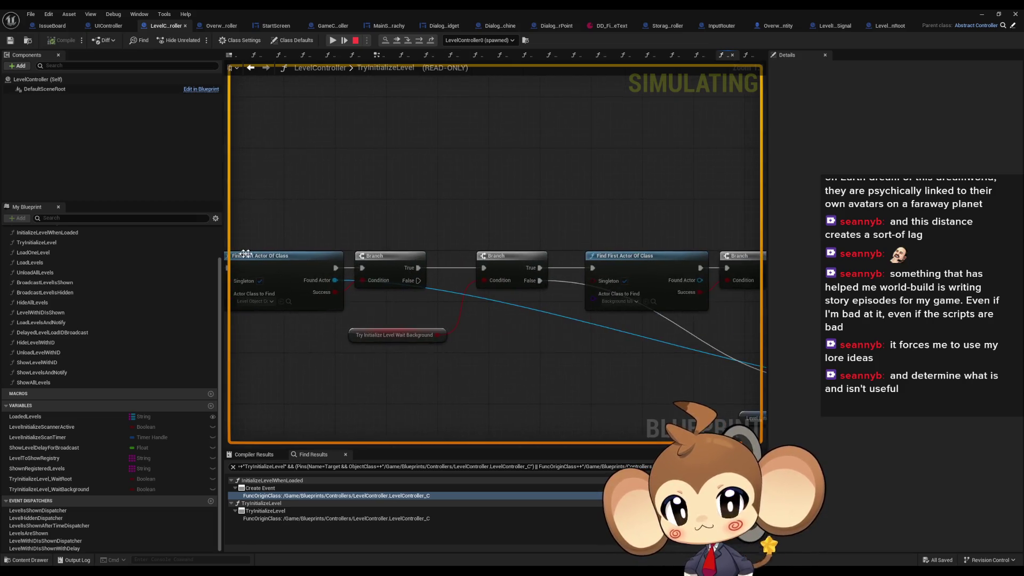
pyautogui.click(355, 41)
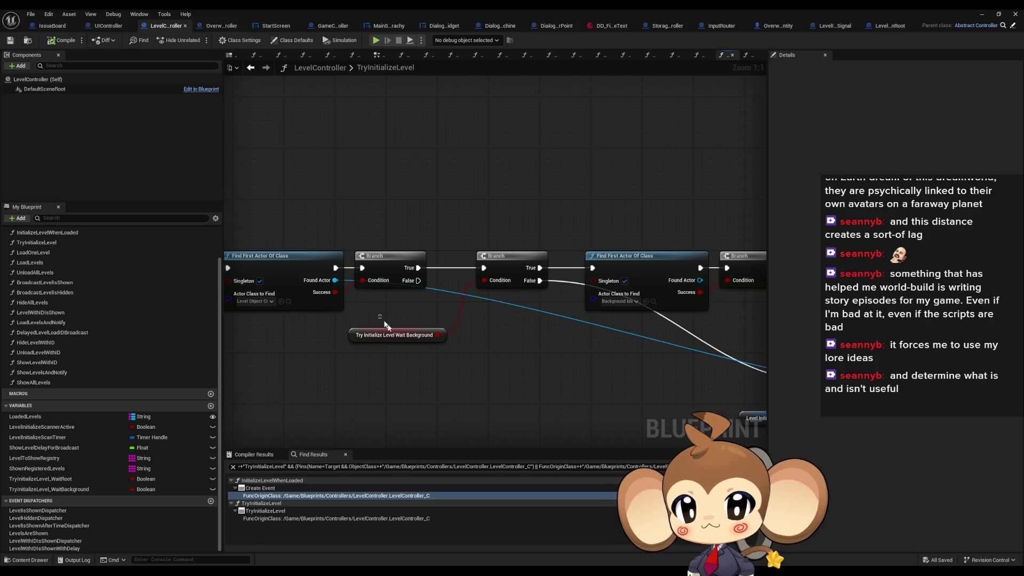
# Step: Find references to the wait background variable and jump to where LoadLevels sets it
pyautogui.rightClick(355, 336)
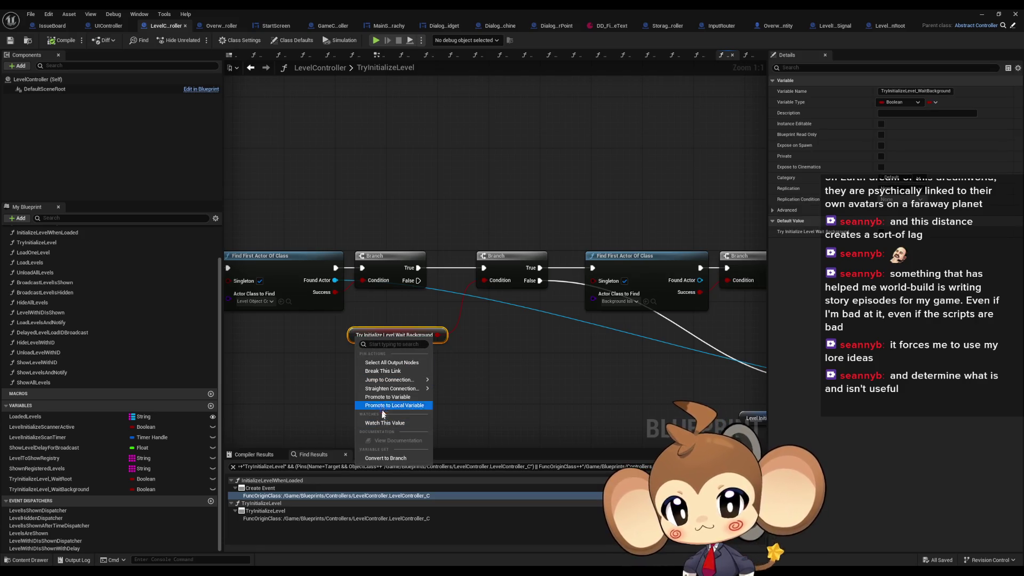
pyautogui.press('Escape')
pyautogui.rightClick(351, 338)
pyautogui.moveTo(393, 417)
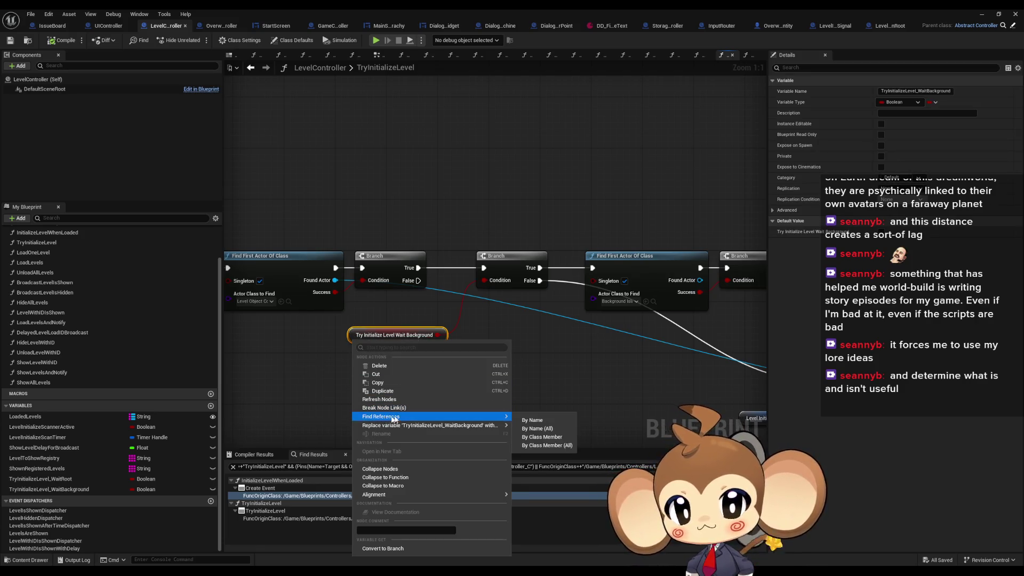
pyautogui.click(532, 438)
pyautogui.doubleClick(286, 511)
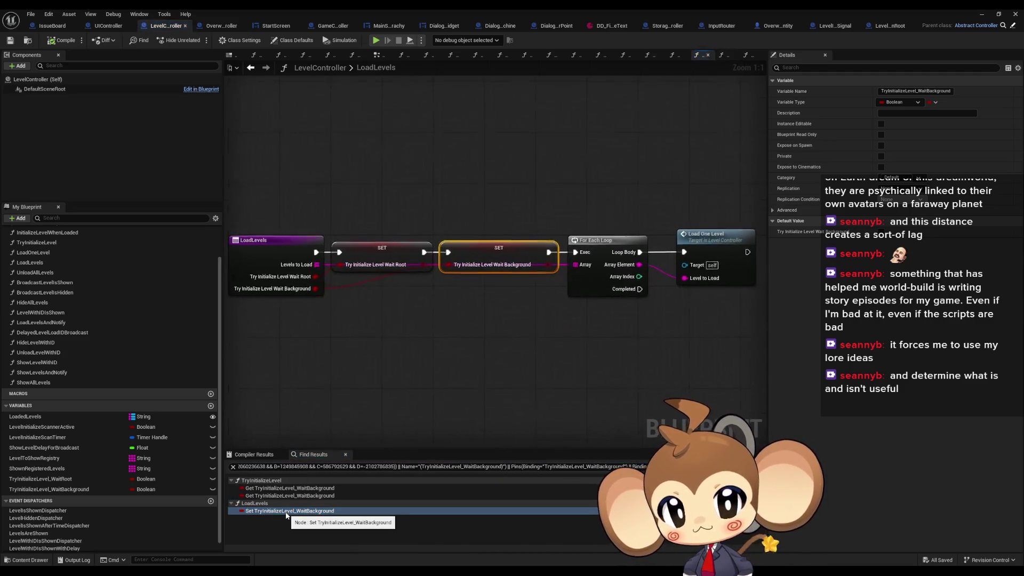
# Step: Find all references to the LoadLevels function and switch to OverworldController
pyautogui.click(338, 334)
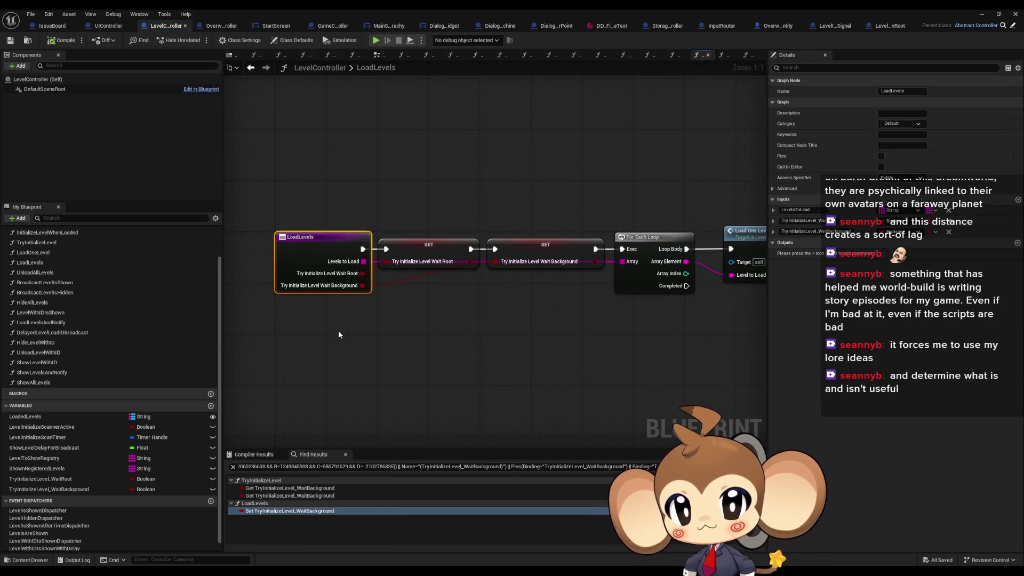
pyautogui.rightClick(324, 247)
pyautogui.moveTo(356, 333)
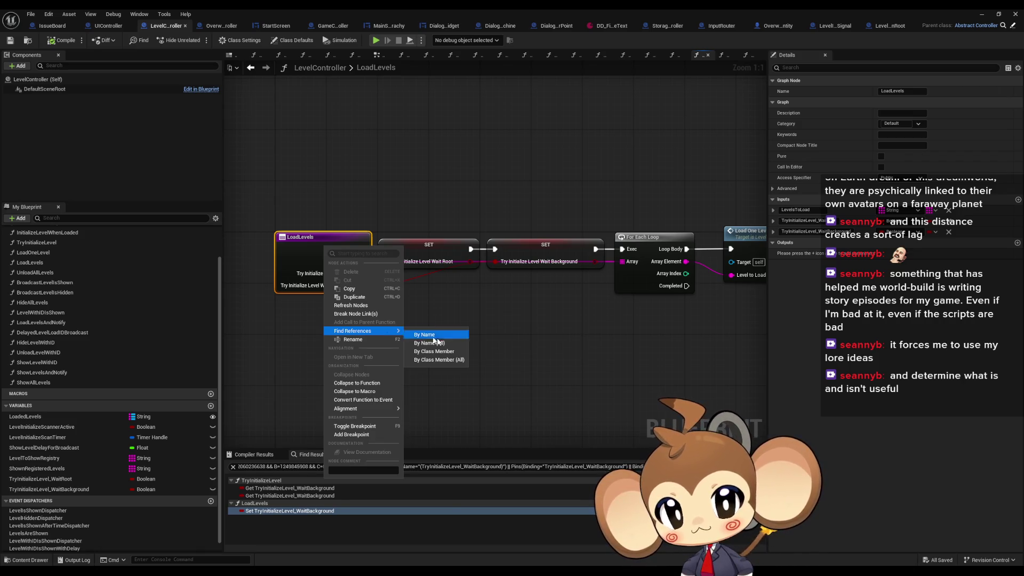
pyautogui.click(445, 361)
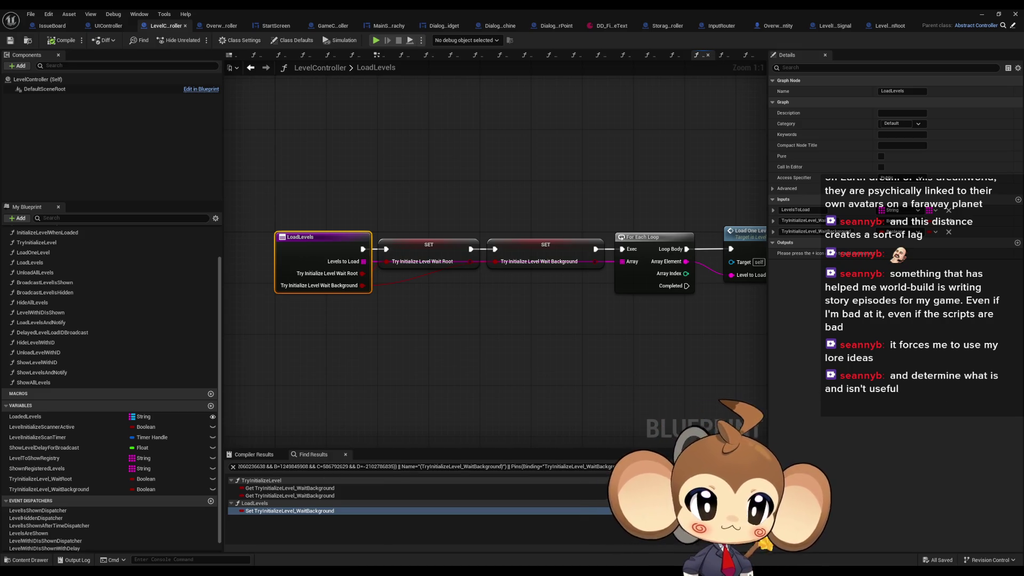
pyautogui.hotkey('ctrl', 'Tab')
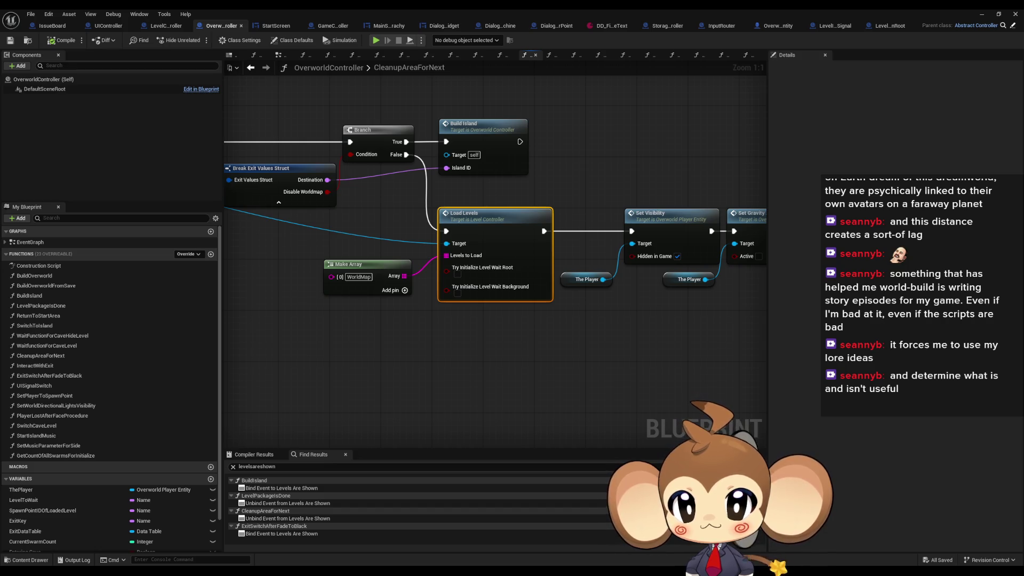
# Step: Compare the OverworldController and LevelController graphs and check the LoadLevelsAndNotify node's actions
pyautogui.hotkey('ctrl', 'Tab')
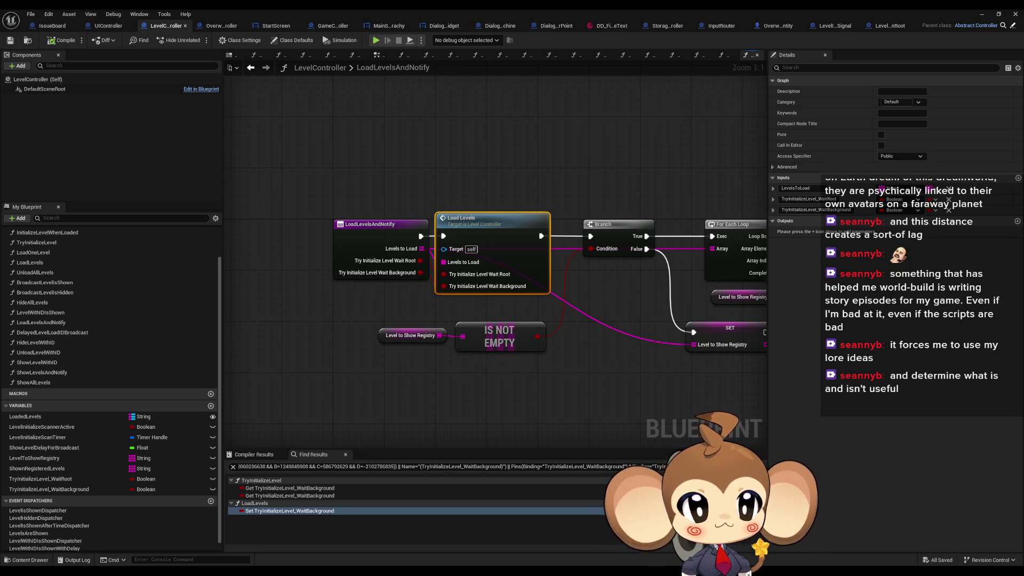
pyautogui.hotkey('ctrl', 'Tab')
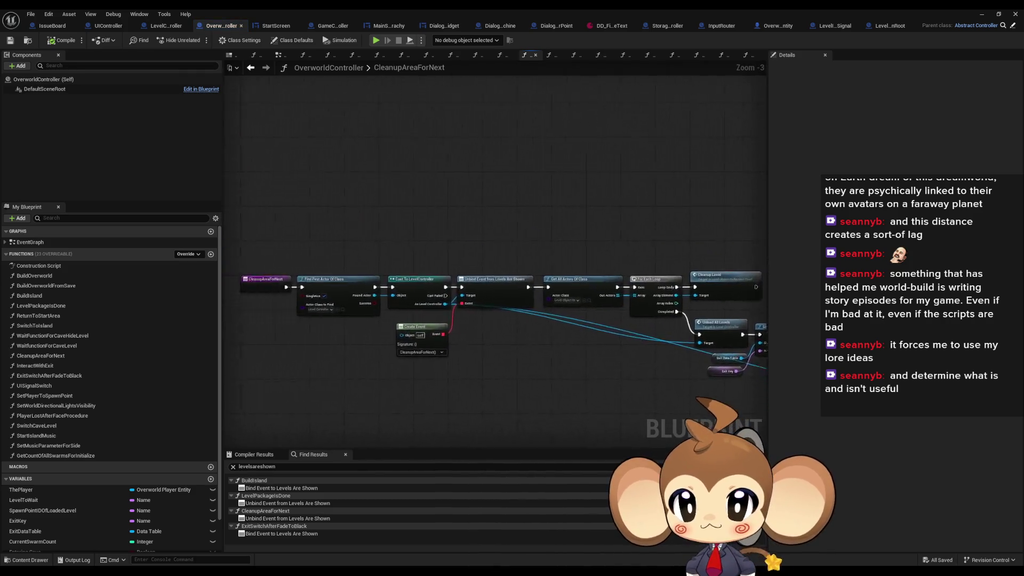
pyautogui.scroll(3, 516, 362)
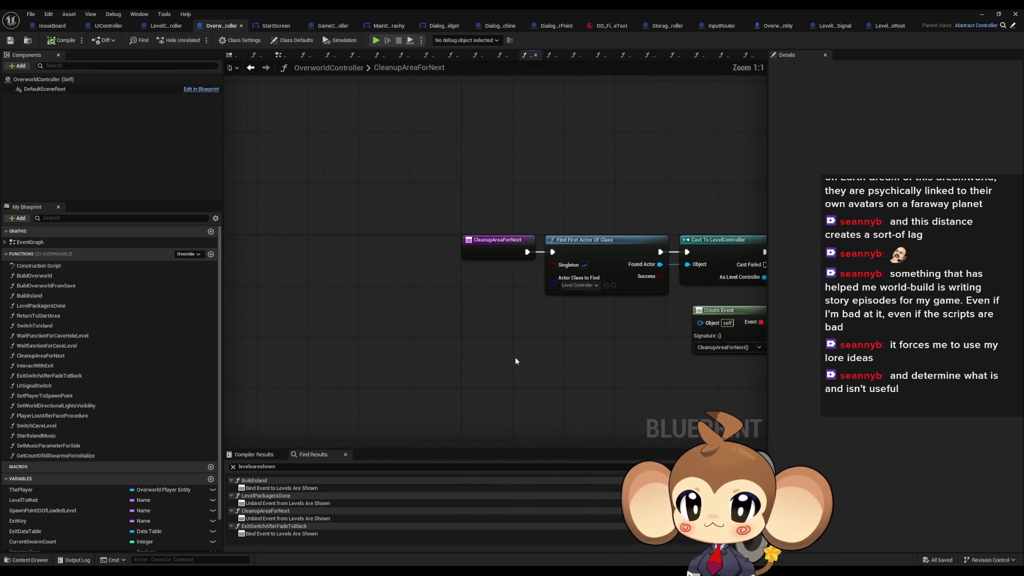
pyautogui.hotkey('ctrl', 'Tab')
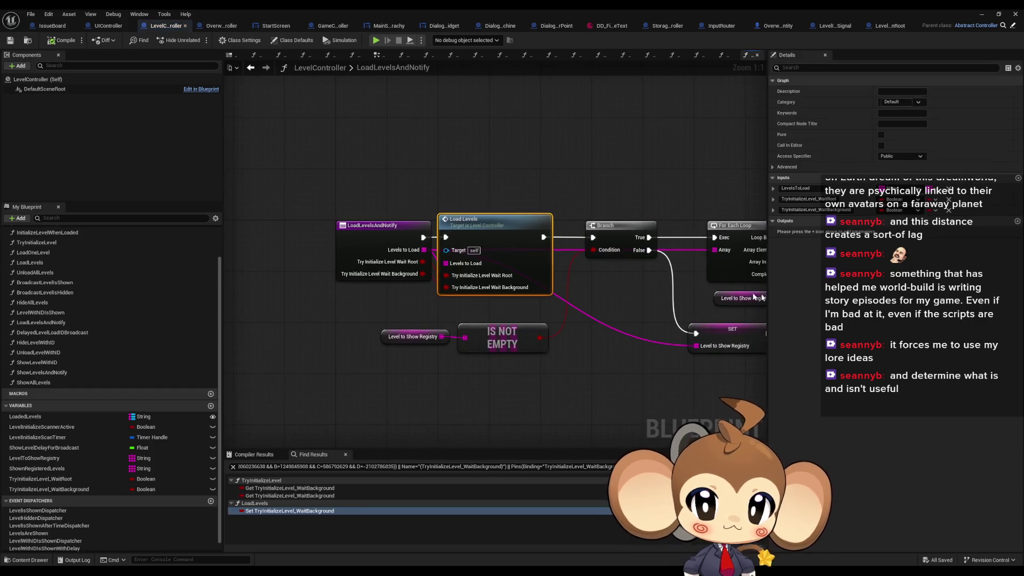
pyautogui.rightClick(376, 244)
pyautogui.moveTo(427, 328)
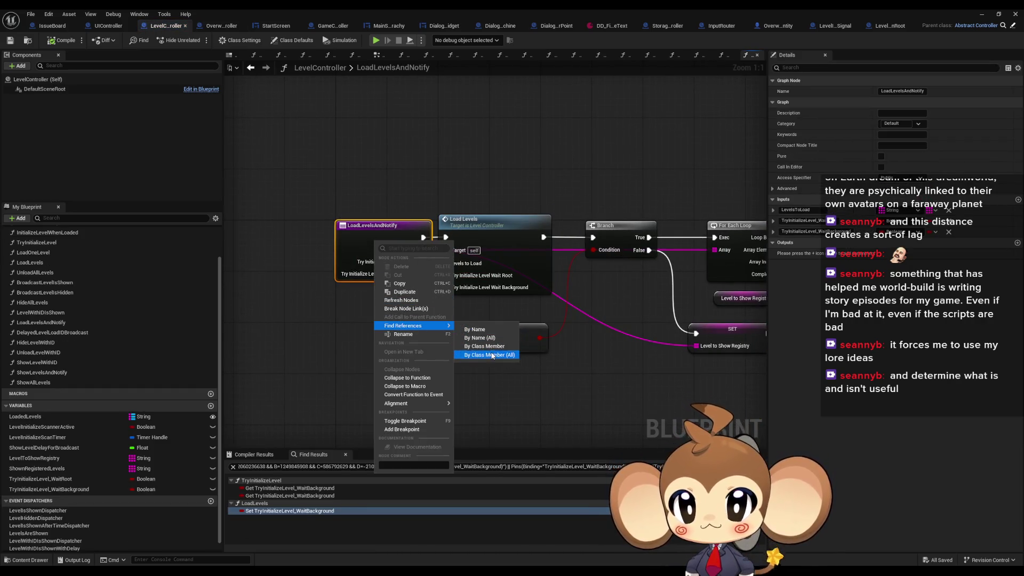
pyautogui.press('Escape')
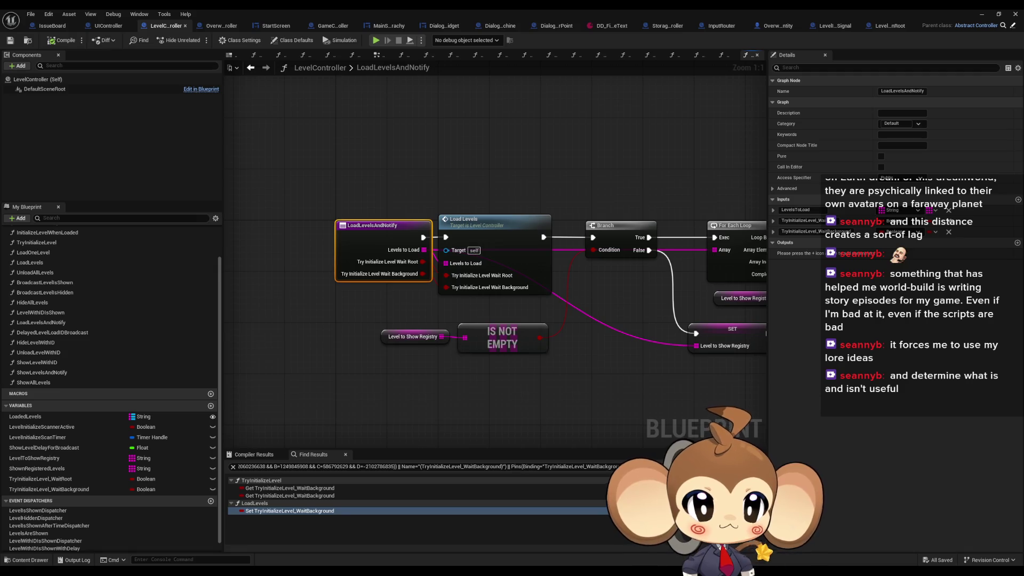
# Step: Review the LoadLevelsAndNotify call in OverworldController's BuildIsland graph, then play the level
pyautogui.click(219, 26)
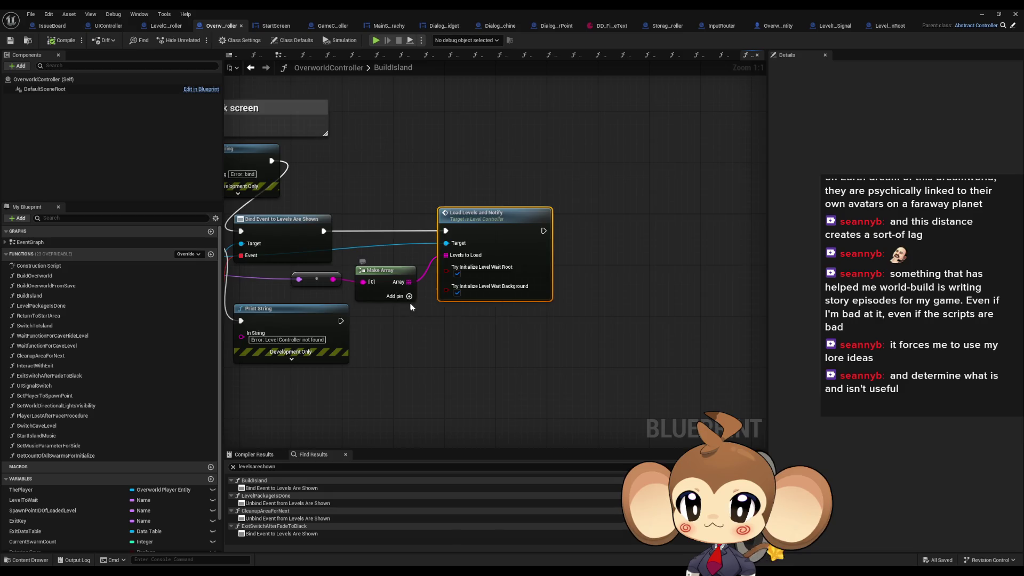
pyautogui.scroll(-2, 411, 307)
pyautogui.moveTo(411, 307); pyautogui.dragTo(671, 325)
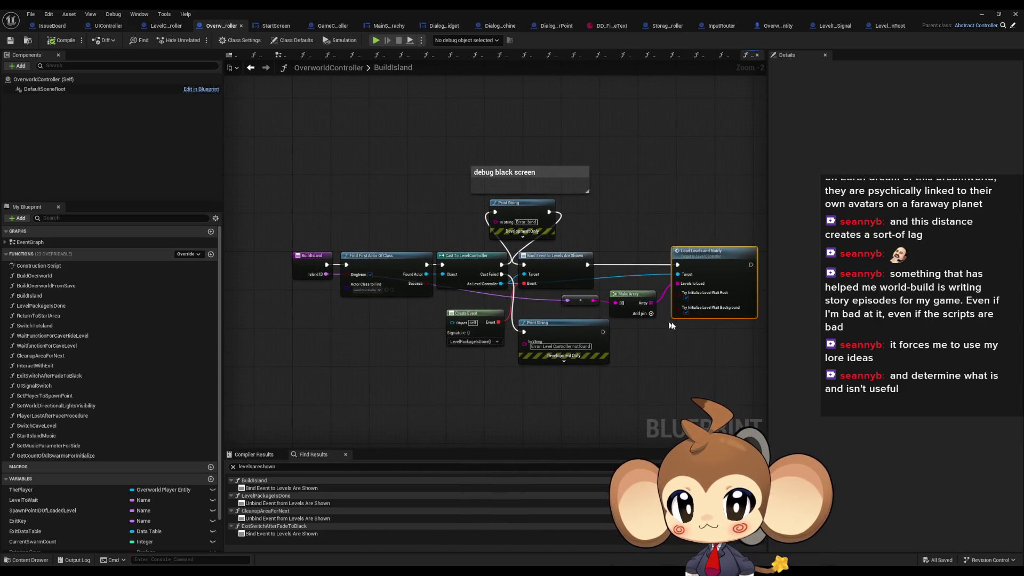
pyautogui.scroll(1, 693, 338)
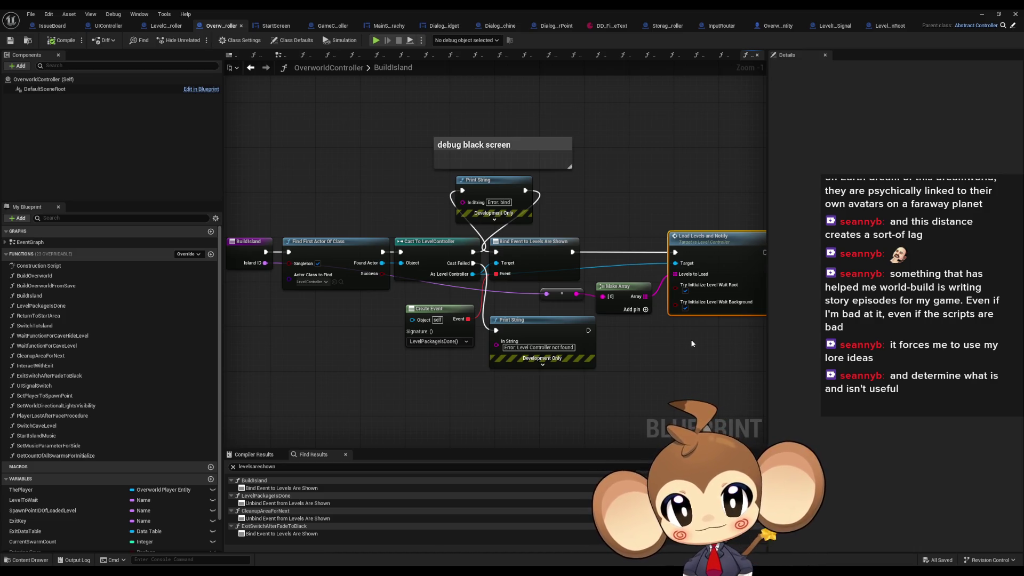
pyautogui.moveTo(692, 344); pyautogui.dragTo(524, 315)
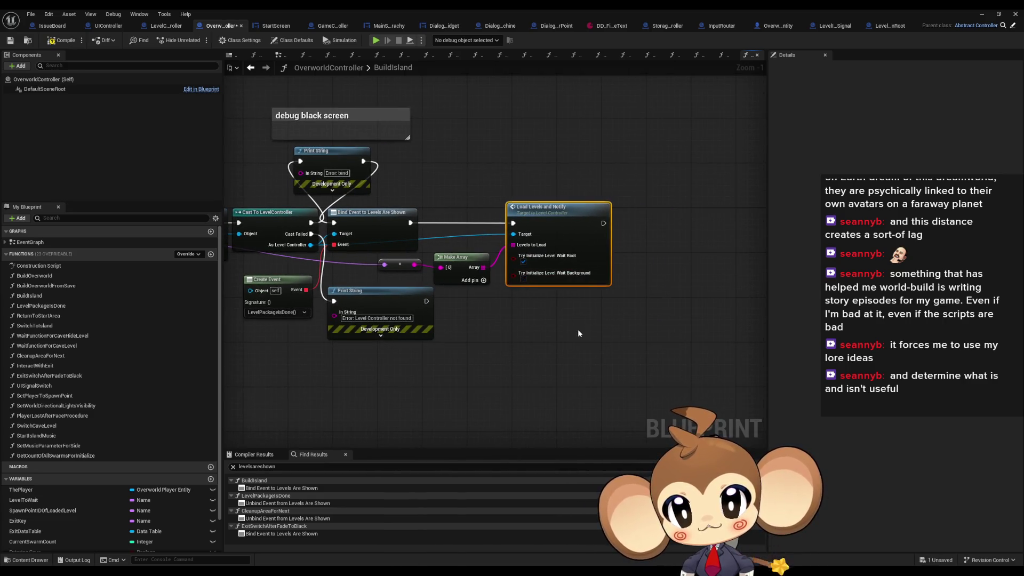
pyautogui.click(1016, 14)
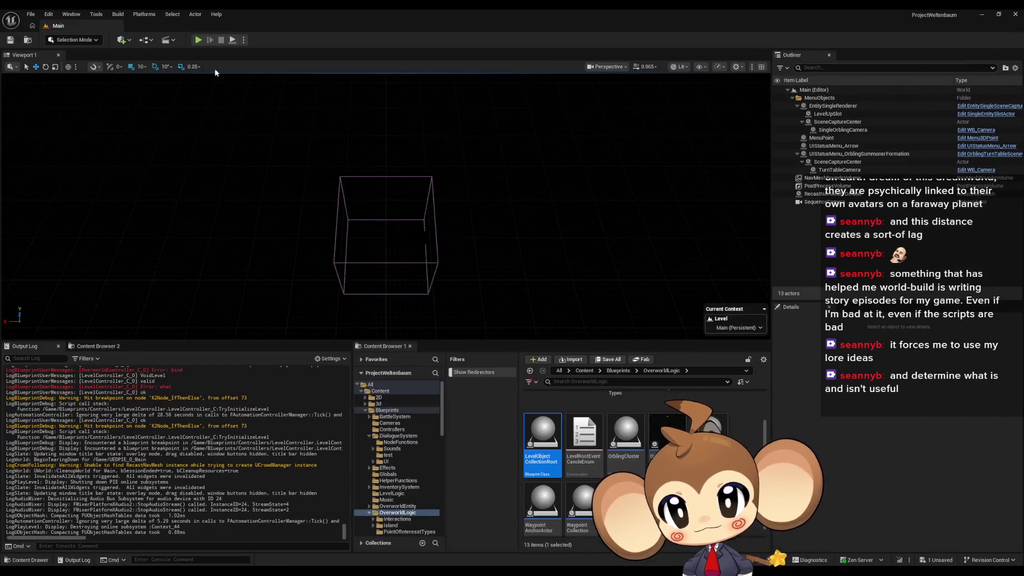
pyautogui.click(203, 43)
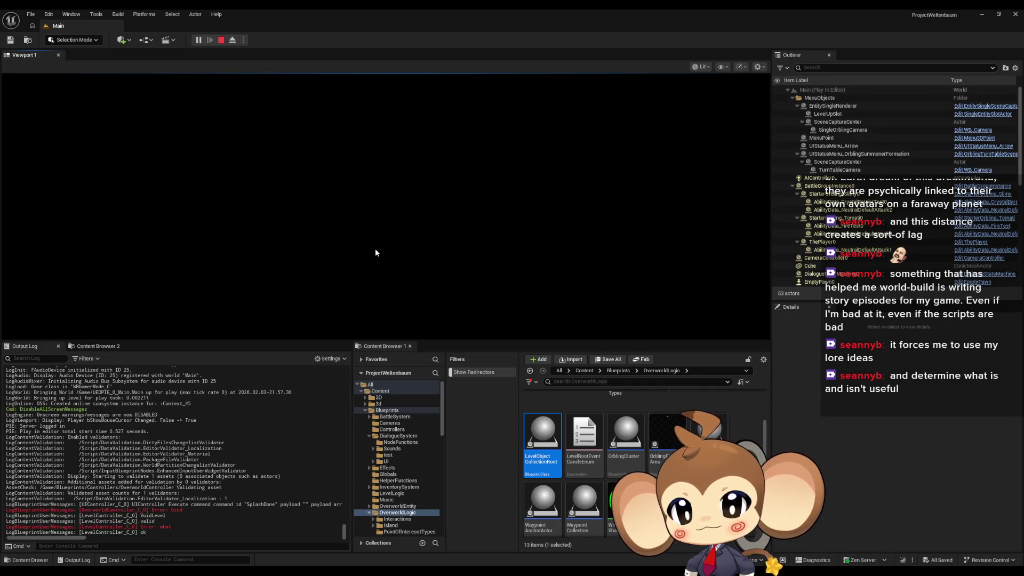
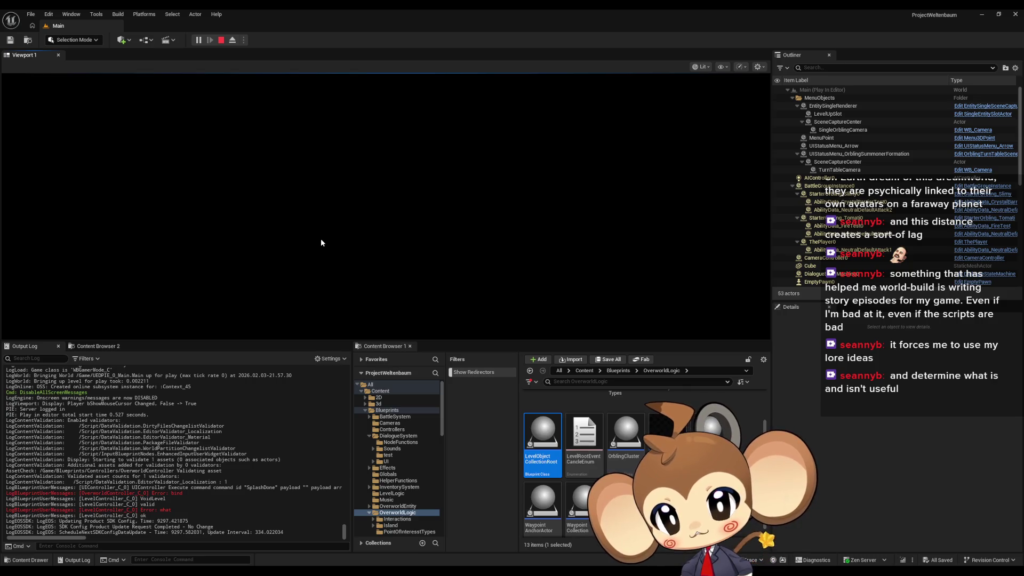
# Step: Stop the play test and uncheck Try Initialize Level Wait Root on Load Levels and Notify
pyautogui.click(219, 42)
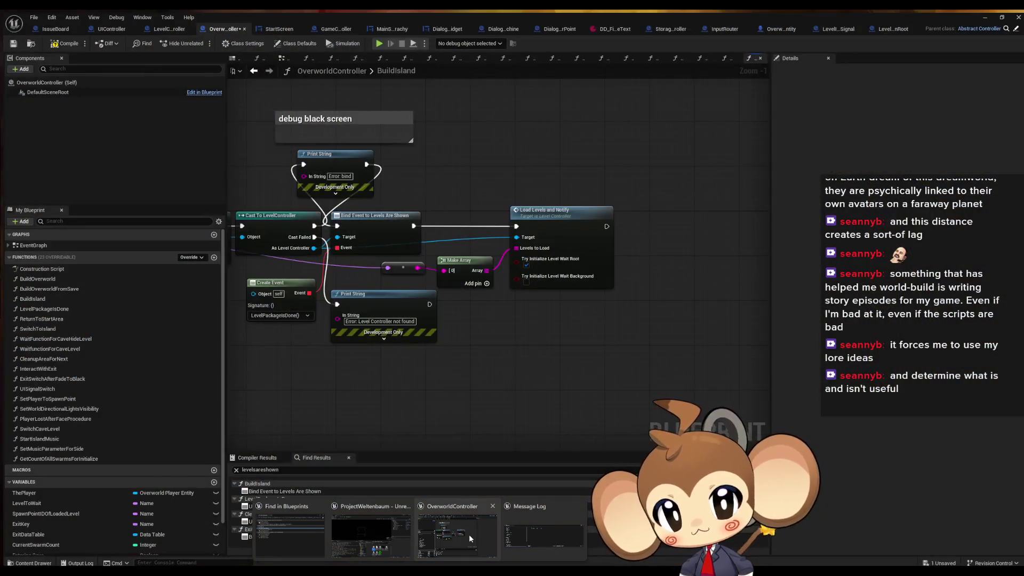
pyautogui.click(469, 535)
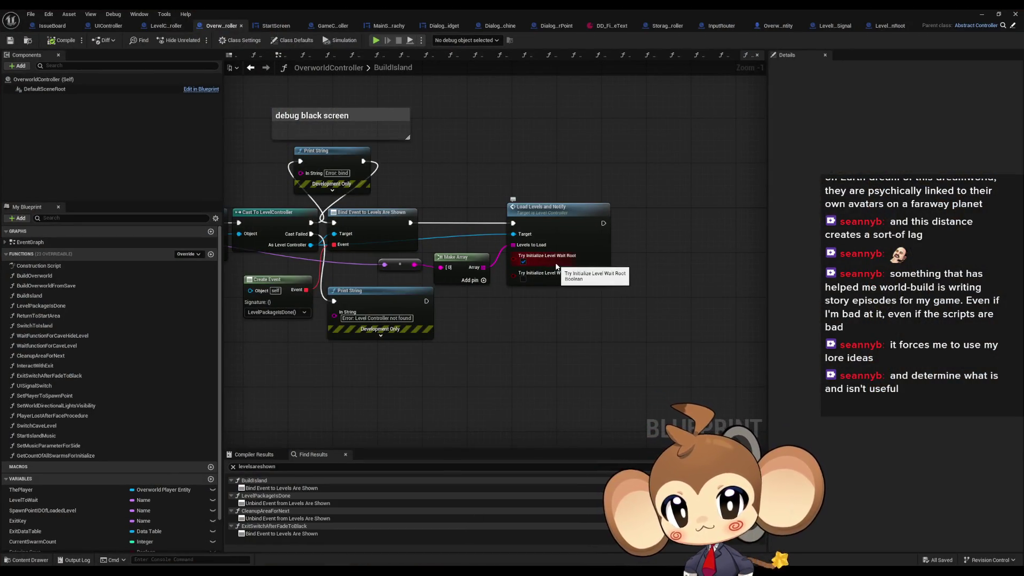
pyautogui.click(523, 261)
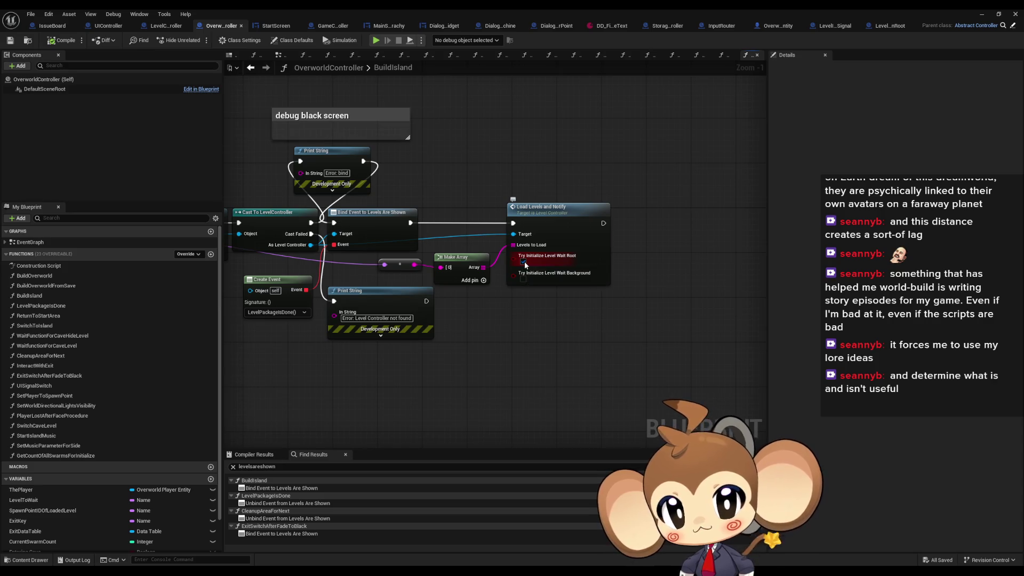
pyautogui.click(982, 15)
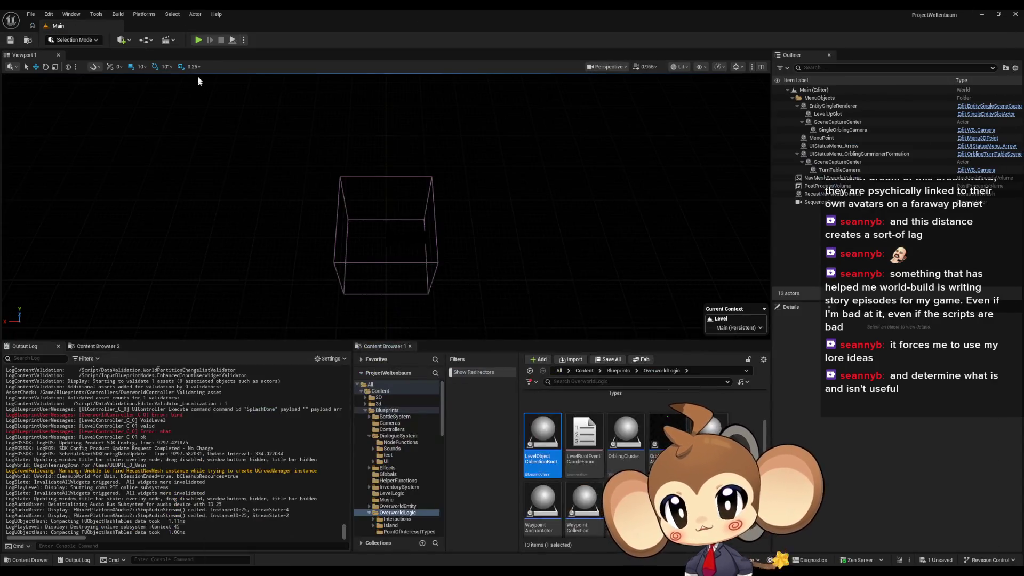
# Step: Play-test the change, then go back to OverworldController's BuildIsland graph
pyautogui.click(202, 40)
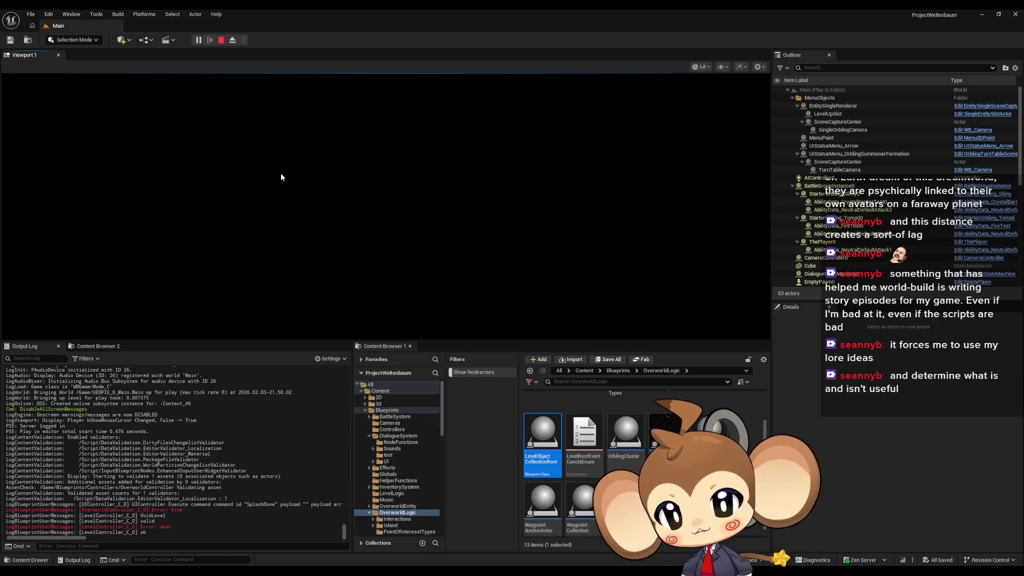
pyautogui.click(217, 44)
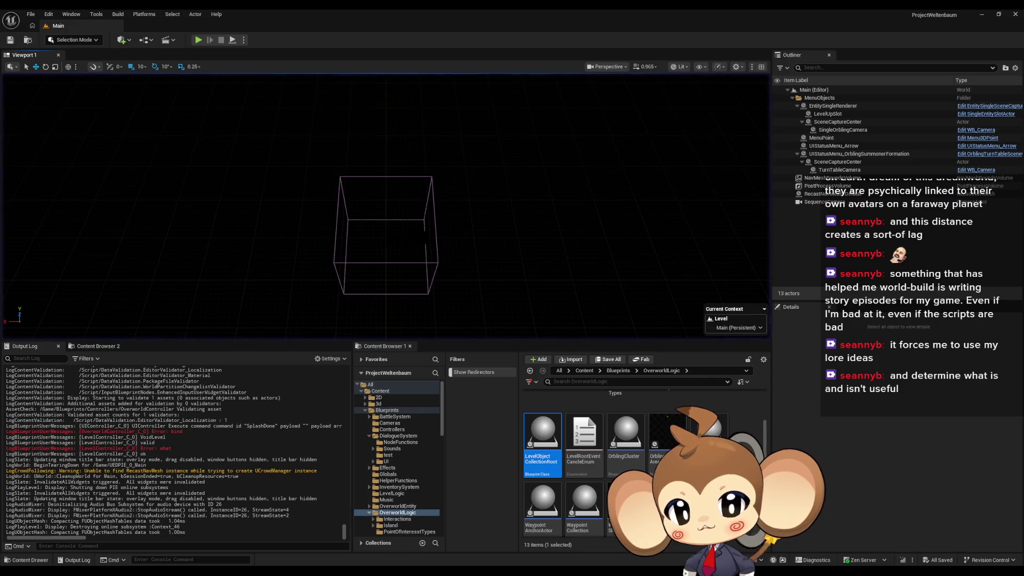
pyautogui.moveTo(379, 563)
pyautogui.click(481, 546)
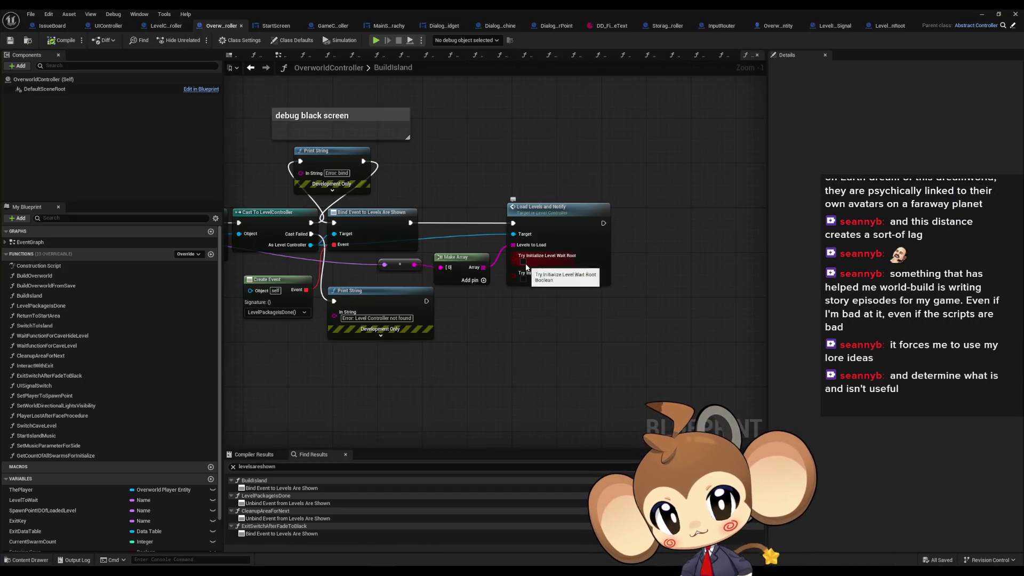
pyautogui.moveTo(539, 357)
pyautogui.mouseDown()
pyautogui.moveTo(594, 356)
pyautogui.moveTo(600, 381)
pyautogui.moveTo(703, 384)
pyautogui.moveTo(581, 394)
pyautogui.mouseUp()
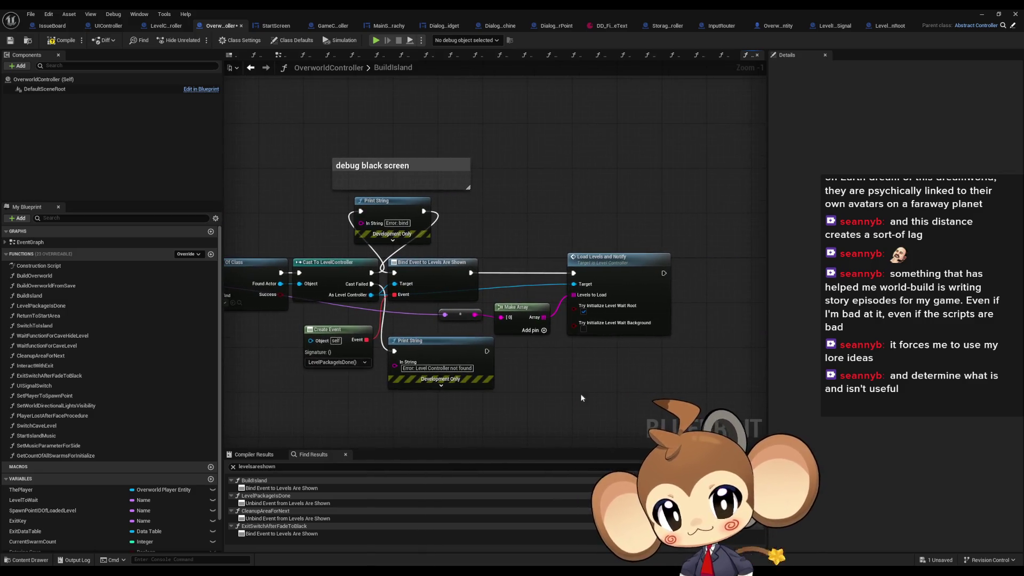
# Step: Inspect LevelController's LoadLevelsAndNotify graph, then return to BuildIsland
pyautogui.click(167, 26)
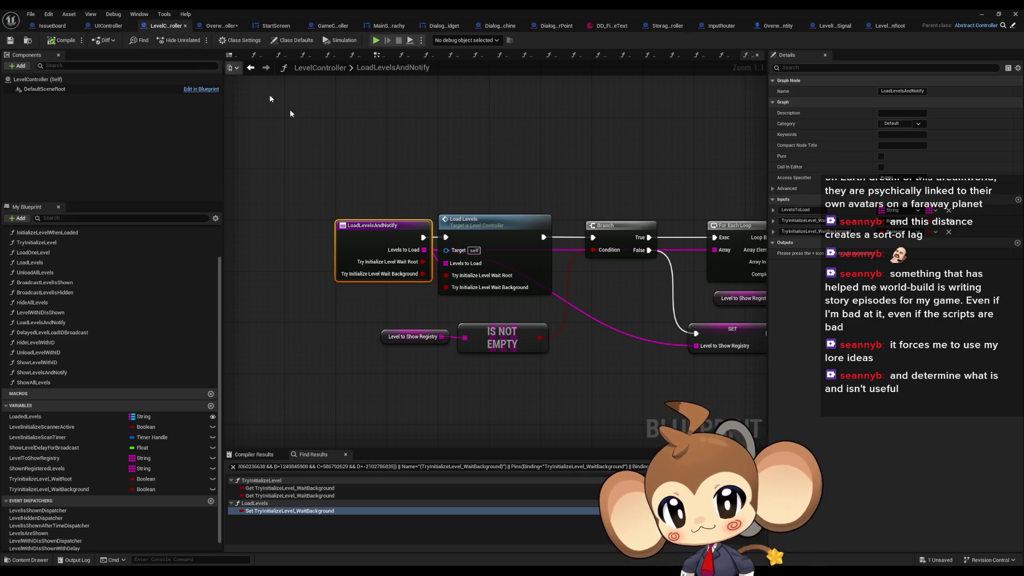
pyautogui.scroll(-2, 459, 208)
pyautogui.moveTo(467, 208)
pyautogui.mouseDown()
pyautogui.moveTo(364, 198)
pyautogui.moveTo(453, 201)
pyautogui.mouseUp()
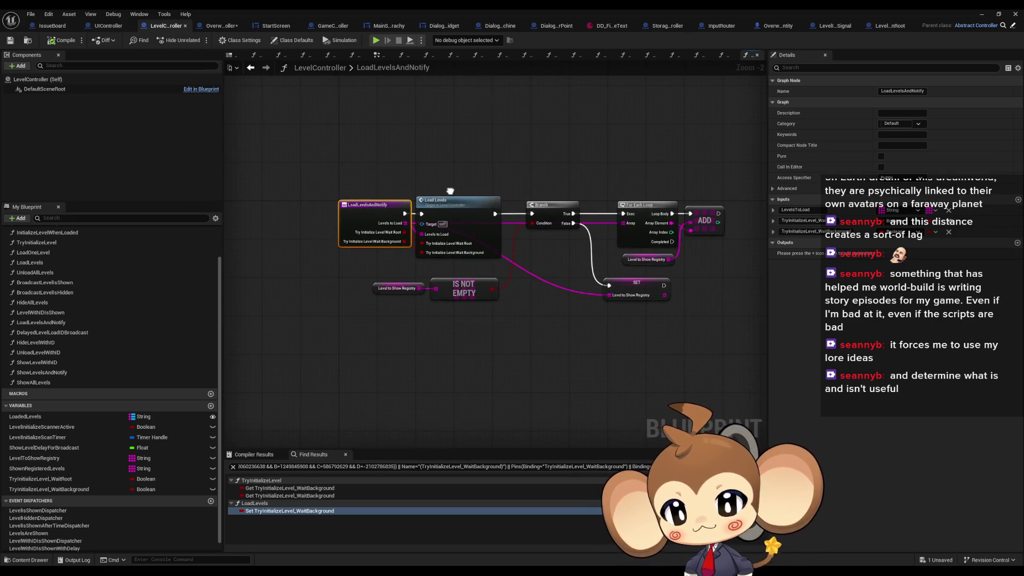
pyautogui.click(216, 29)
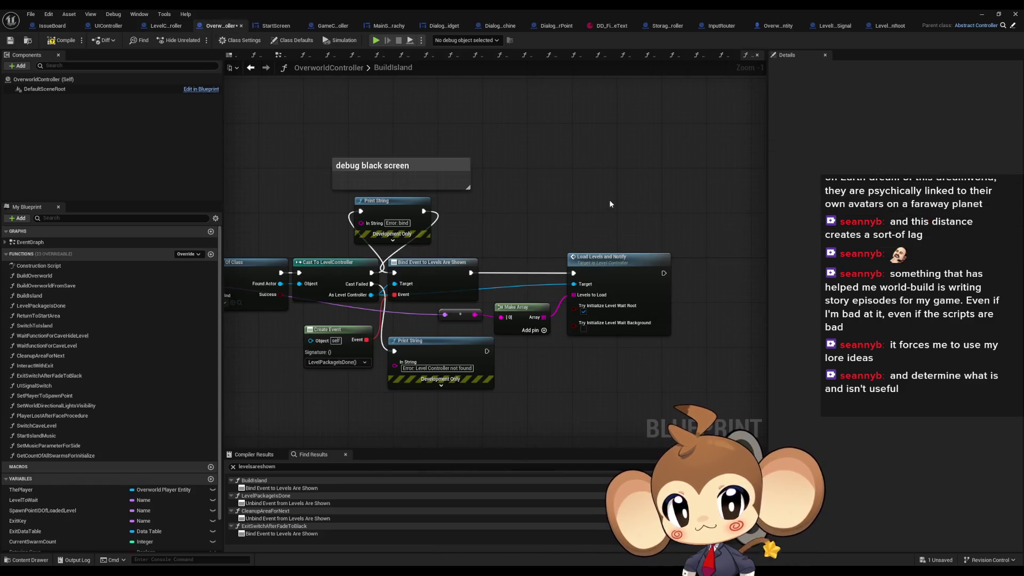
# Step: Copy the debug black screen comment and paste two copies, undoing an accidental title paste
pyautogui.click(425, 168)
pyautogui.hotkey('ctrl', 'c')
pyautogui.hotkey('ctrl', 'v')
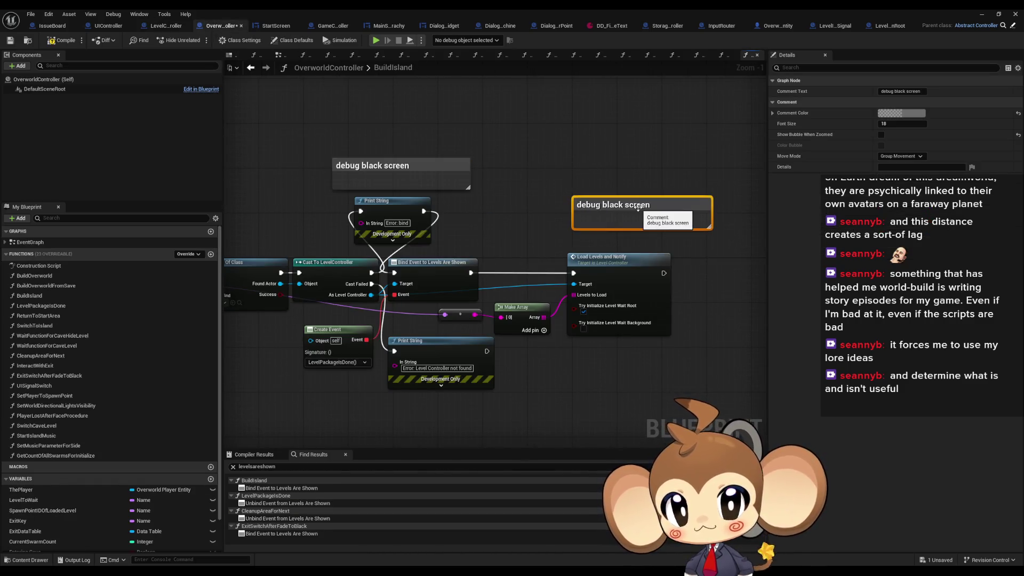
pyautogui.doubleClick(630, 218)
pyautogui.hotkey('ctrl', 'v')
pyautogui.press('Return')
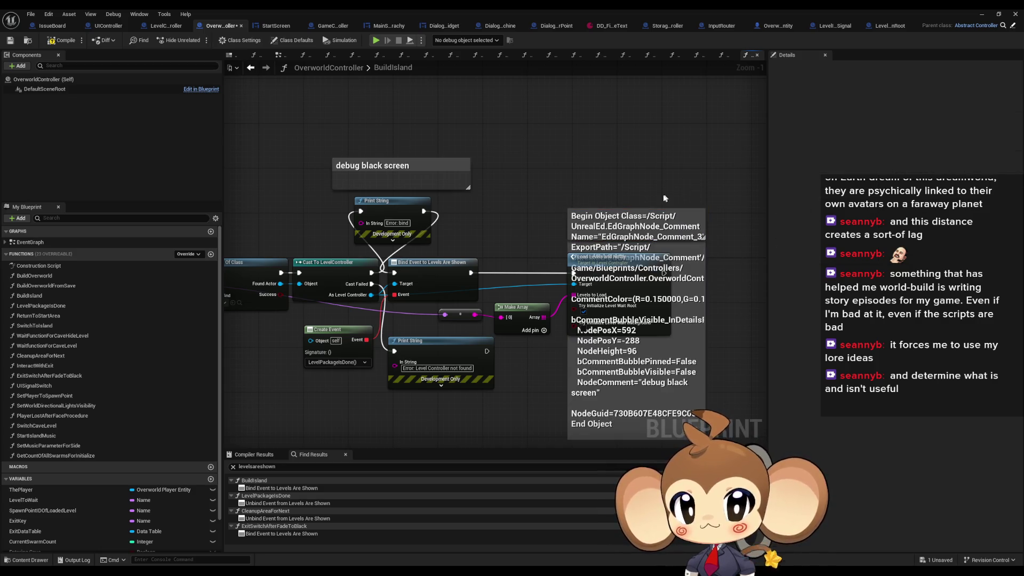
pyautogui.hotkey('ctrl', 'z')
pyautogui.moveTo(712, 271); pyautogui.dragTo(630, 248)
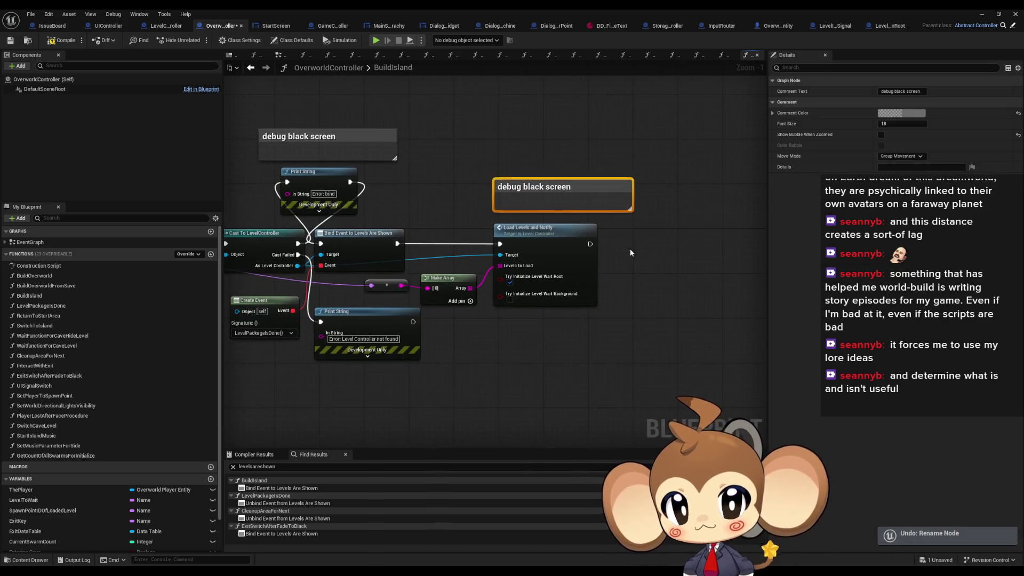
pyautogui.hotkey('ctrl', 'v')
pyautogui.hotkey('ctrl', 'v')
# Step: Position the comment copies below and beside Load Levels and Notify
pyautogui.click(611, 312)
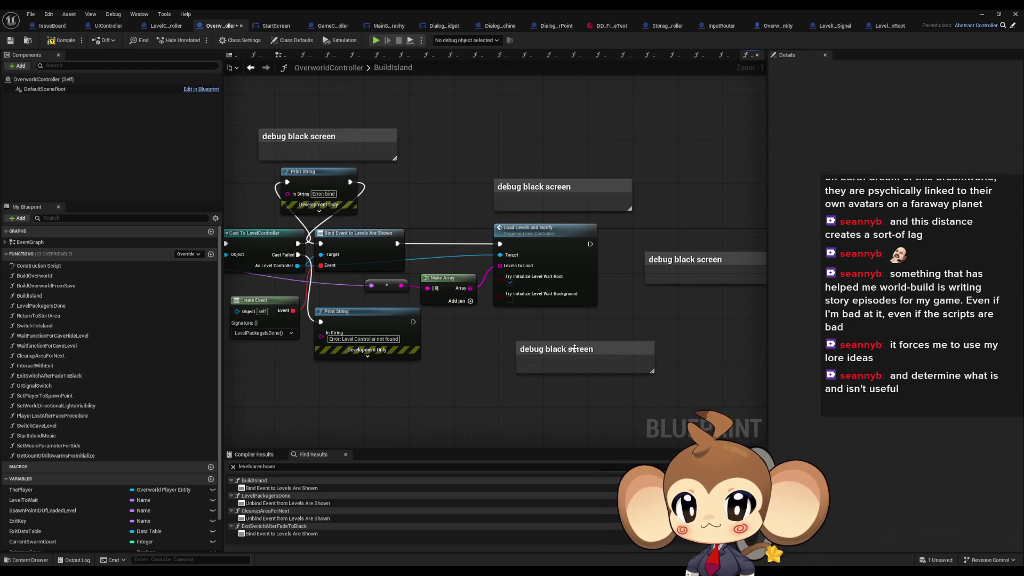
pyautogui.moveTo(608, 349); pyautogui.dragTo(593, 332)
pyautogui.moveTo(668, 264); pyautogui.dragTo(628, 264)
pyautogui.click(659, 319)
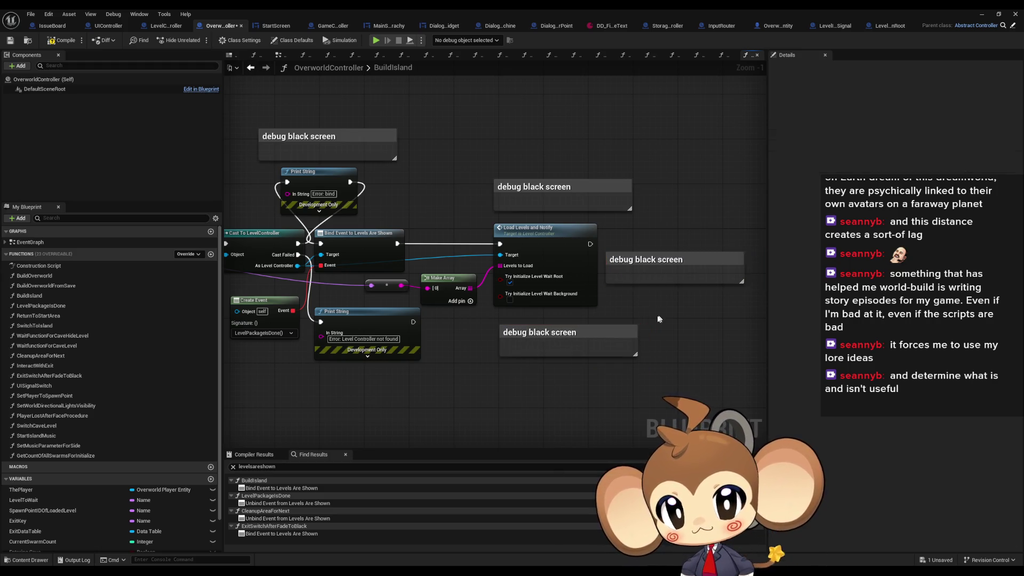
# Step: Retitle the lower comment copy 'Bool must be checked'
pyautogui.click(576, 332)
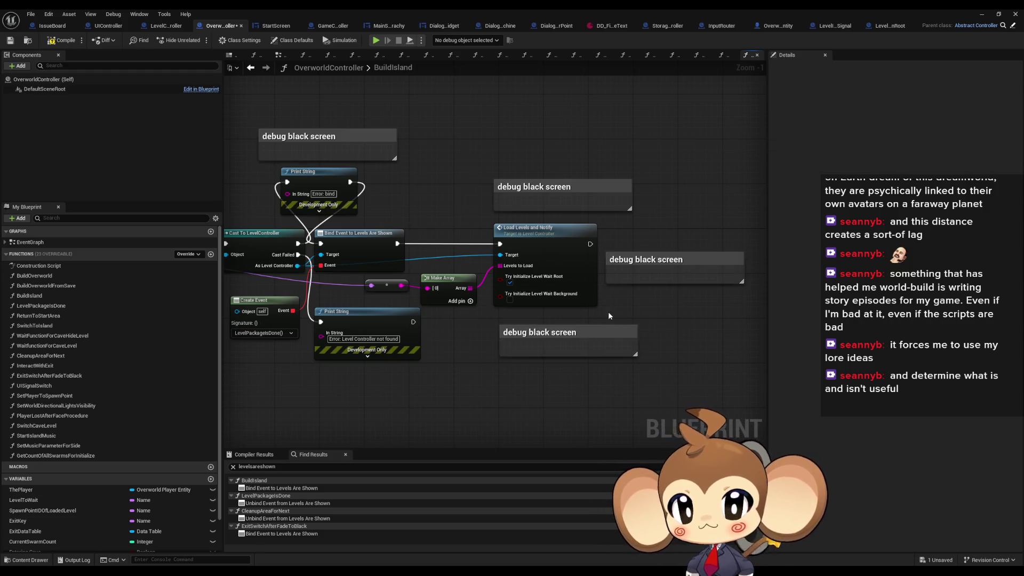
pyautogui.doubleClick(601, 333)
pyautogui.hotkey('ctrl', 'c')
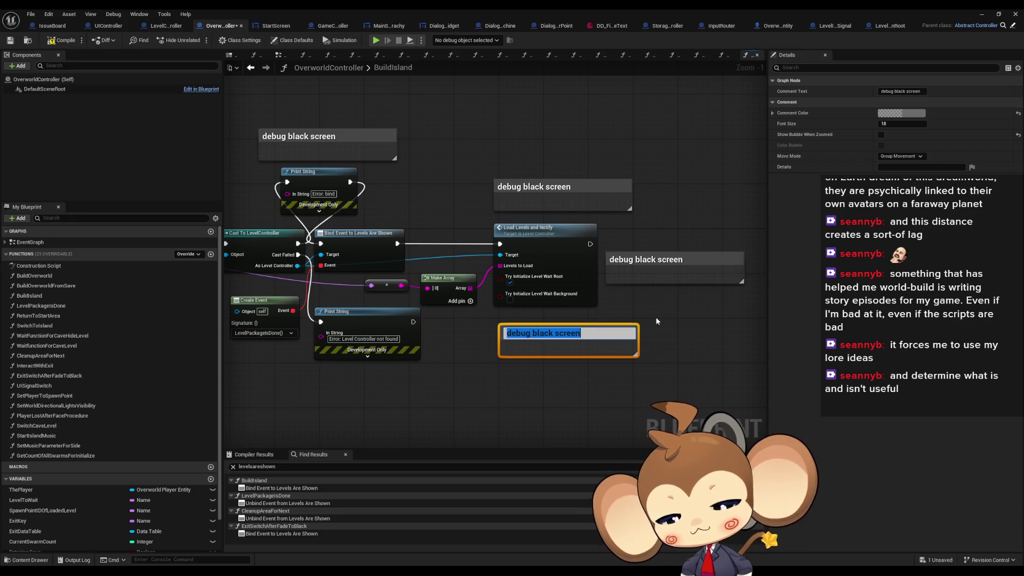
pyautogui.write('Bool must')
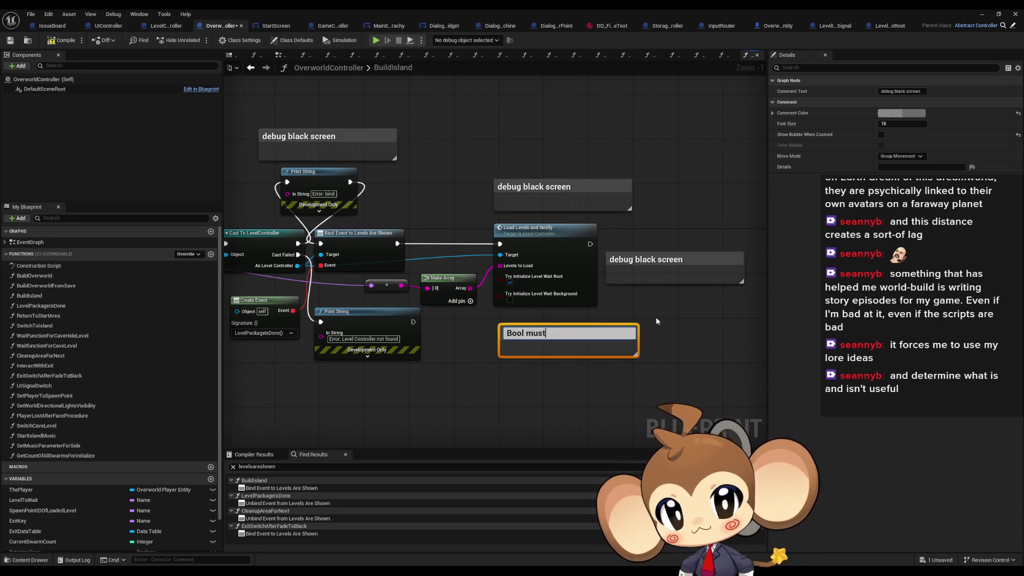
pyautogui.write(' be checked')
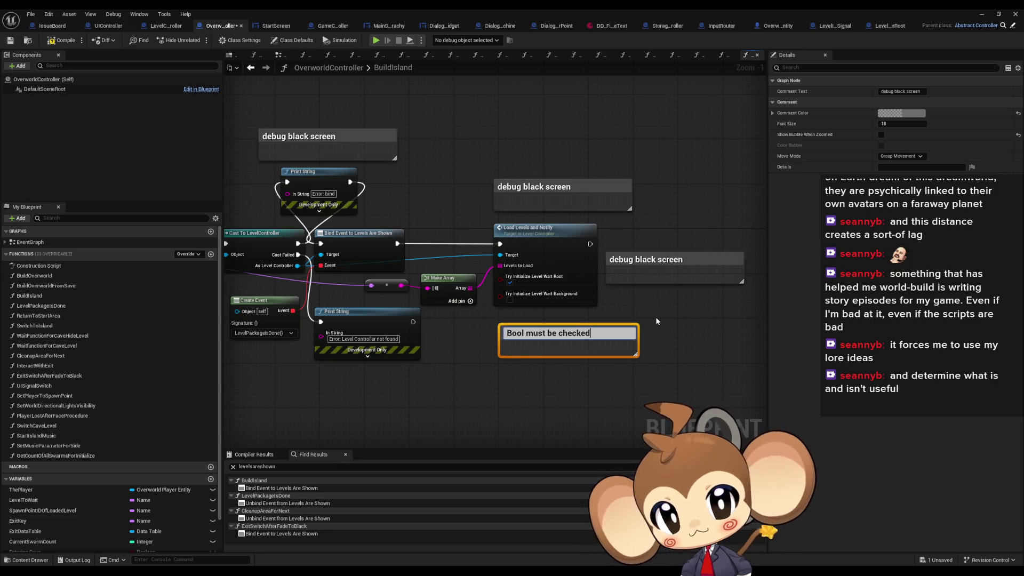
pyautogui.press('Return')
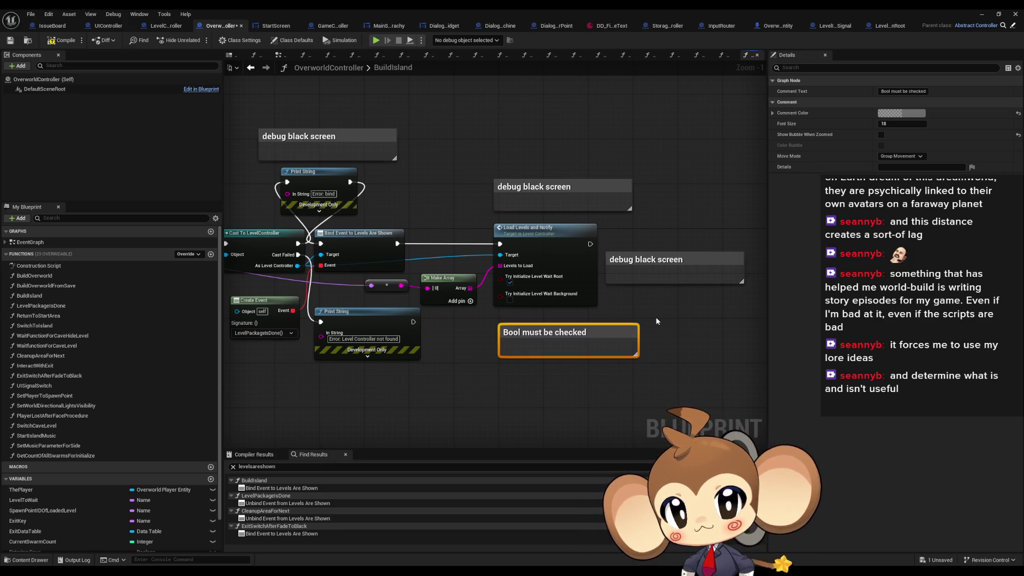
pyautogui.click(652, 320)
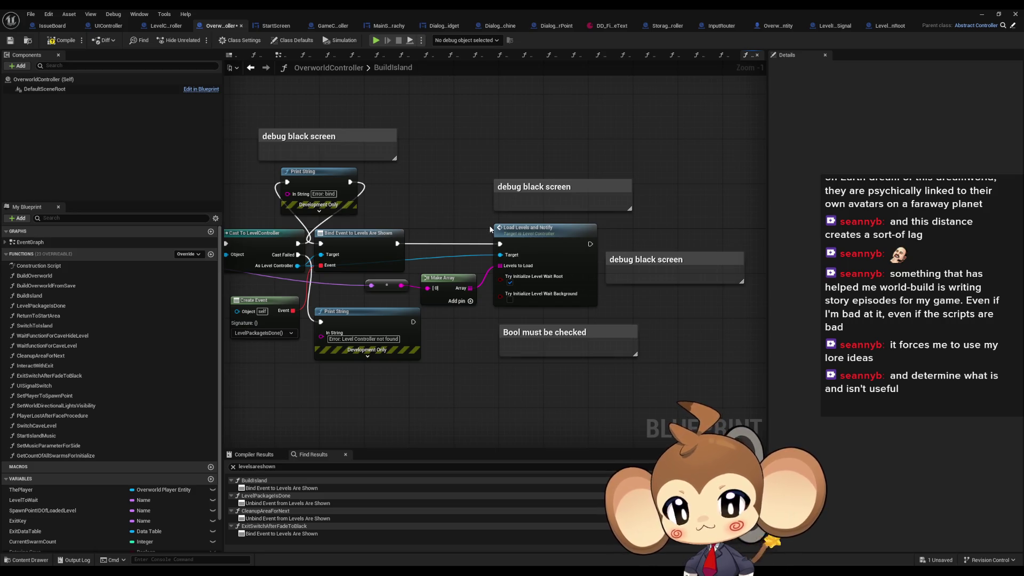
# Step: Go to LevelController's LoadLevelsAndNotify graph and open the TryInitializeLevel function
pyautogui.moveTo(436, 173); pyautogui.dragTo(589, 169)
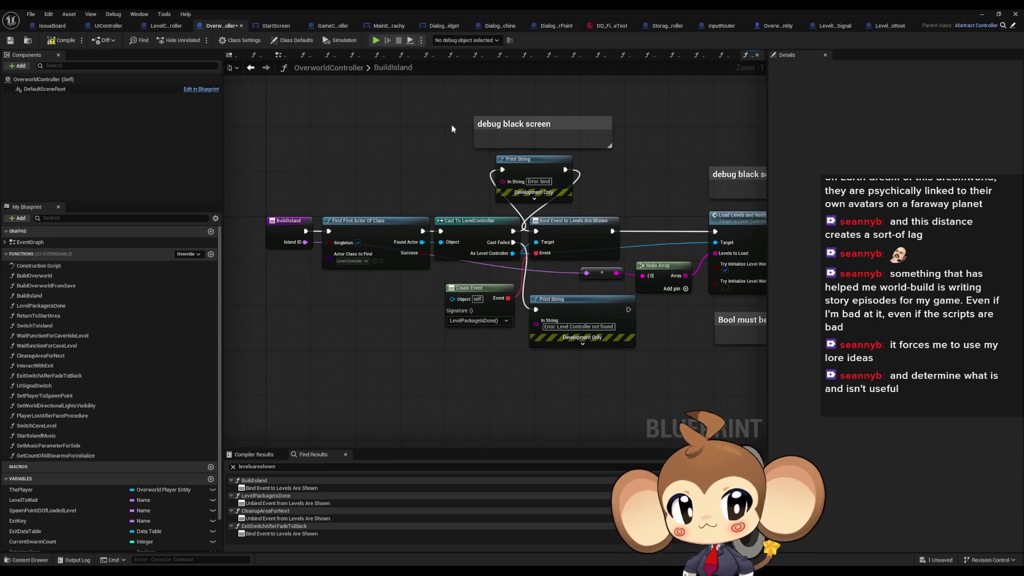
pyautogui.click(173, 16)
pyautogui.click(174, 16)
pyautogui.click(166, 26)
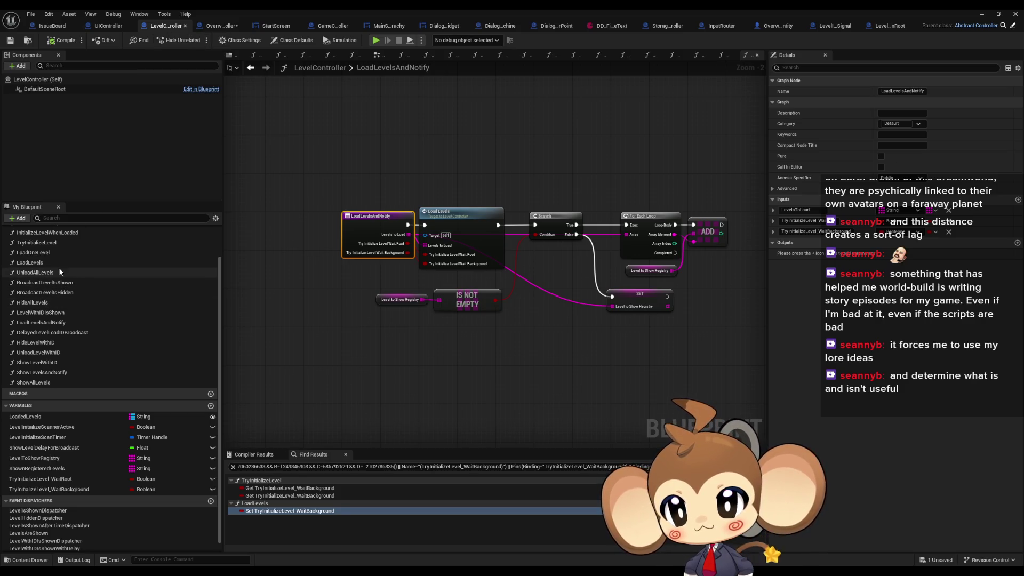
pyautogui.scroll(3, 68, 290)
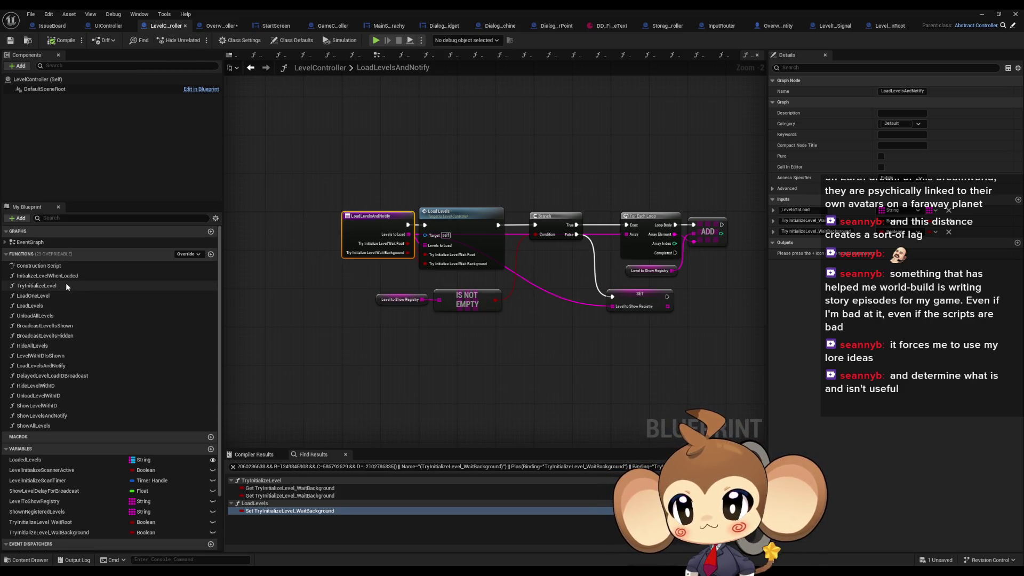
pyautogui.doubleClick(36, 286)
pyautogui.scroll(-2, 455, 318)
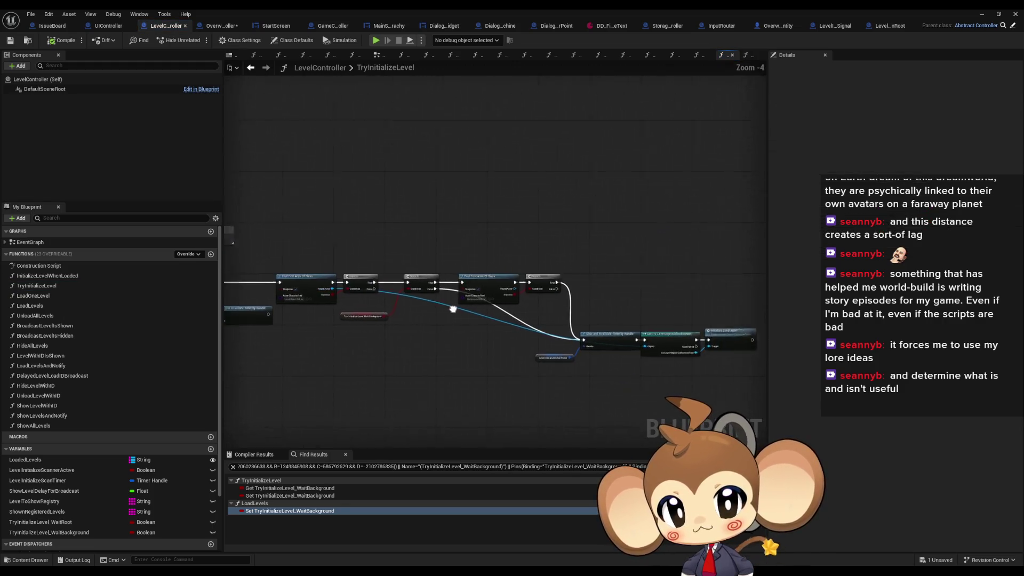
pyautogui.scroll(5, 587, 311)
# Step: Look over LevelObjectCollectionRoot's InitializeLevelRoot function, then switch to the IssueBoard blueprint
pyautogui.click(588, 311)
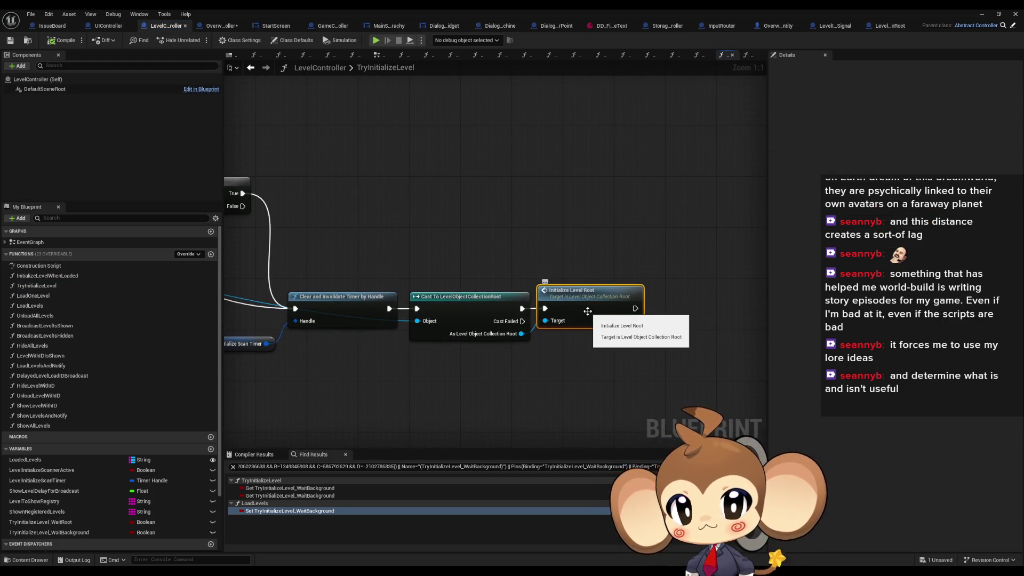
pyautogui.doubleClick(587, 311)
pyautogui.scroll(-3, 584, 311)
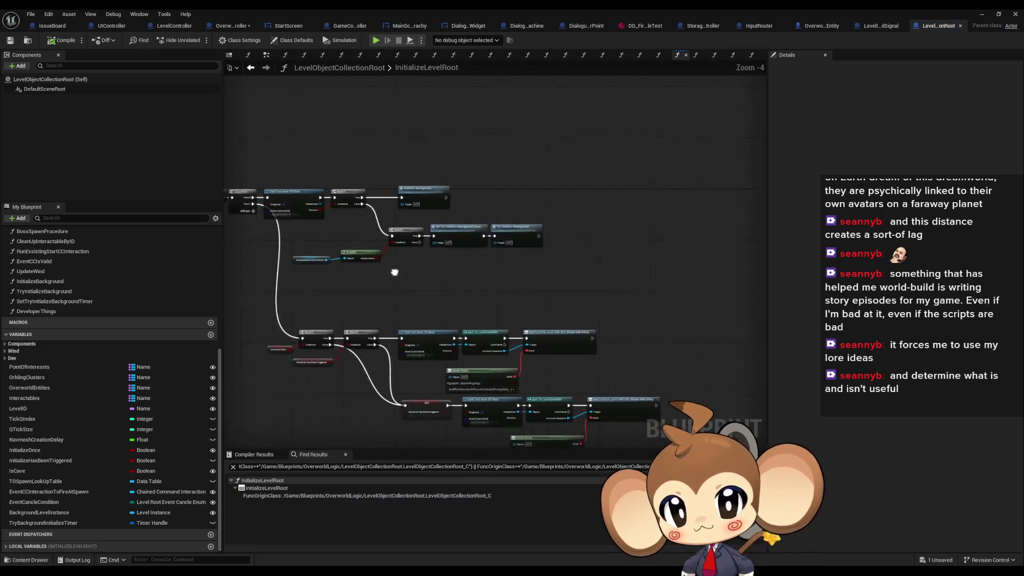
pyautogui.scroll(5, 388, 208)
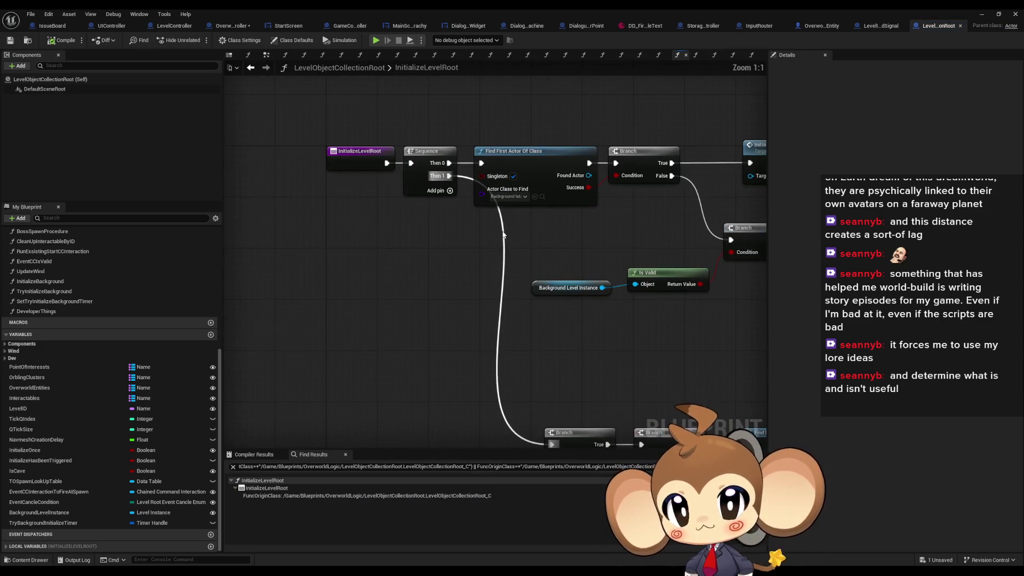
pyautogui.scroll(-2, 407, 171)
pyautogui.scroll(2, 492, 283)
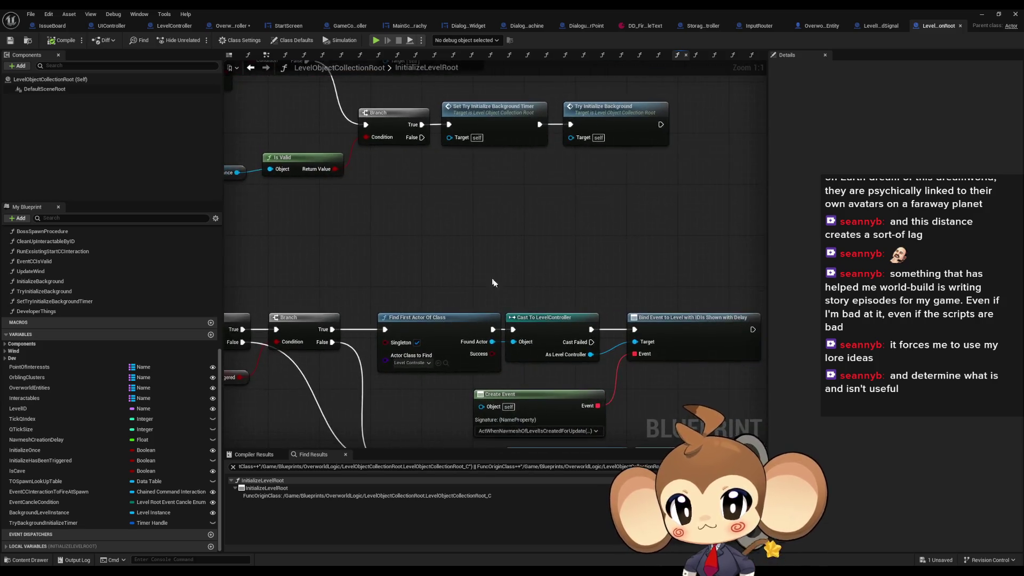
pyautogui.scroll(-2, 492, 283)
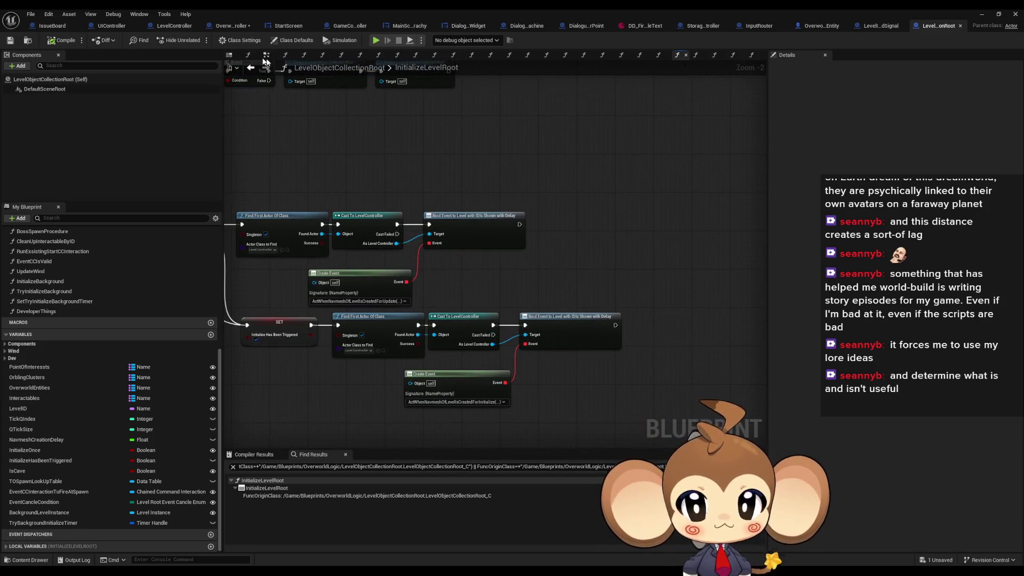
pyautogui.click(52, 25)
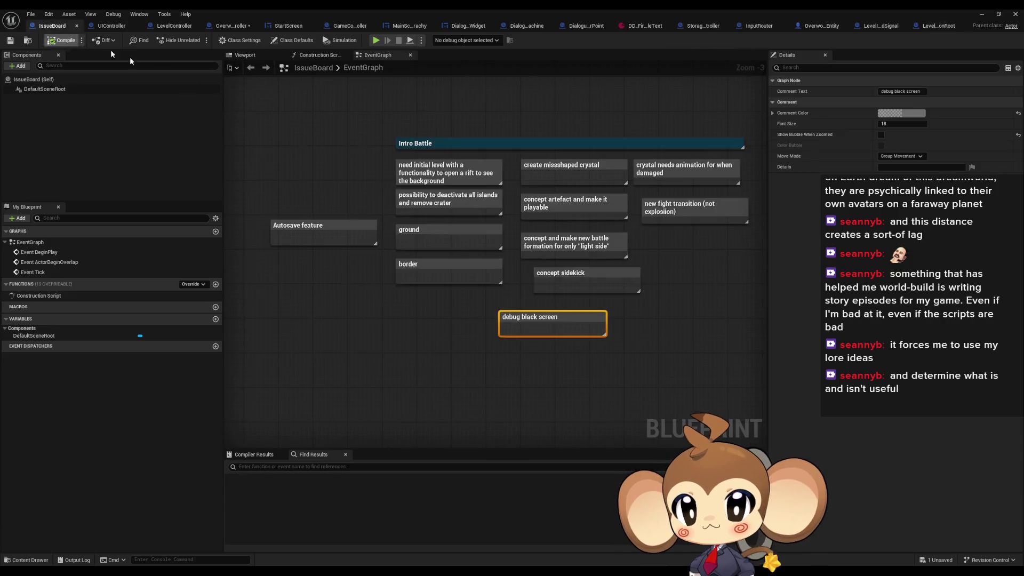
# Step: Search all blueprints for 'debug black screen', focus the result, and cycle through blueprint tabs
pyautogui.doubleClick(541, 318)
pyautogui.click(308, 468)
pyautogui.write('"')
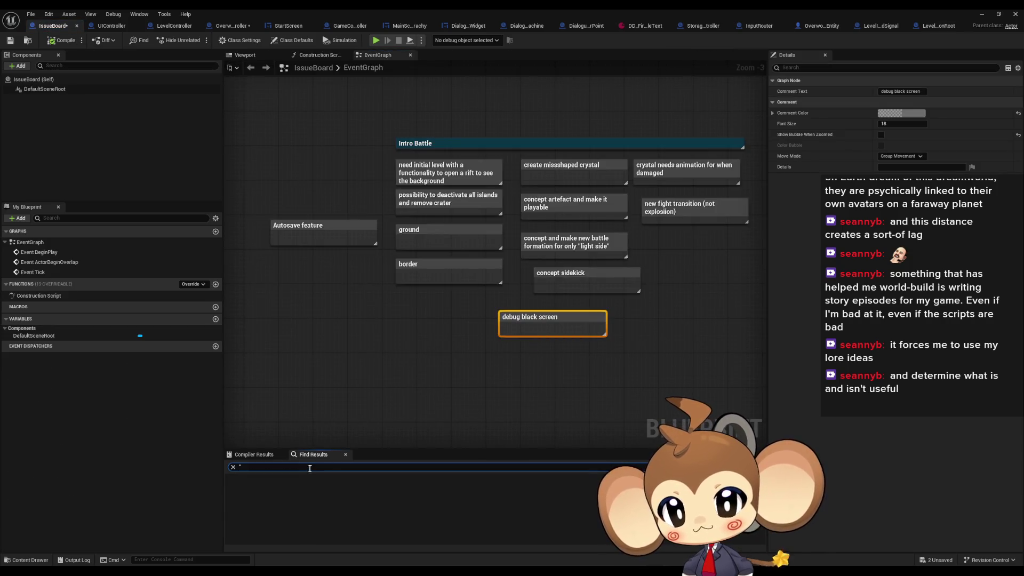
pyautogui.hotkey('ctrl', 'v')
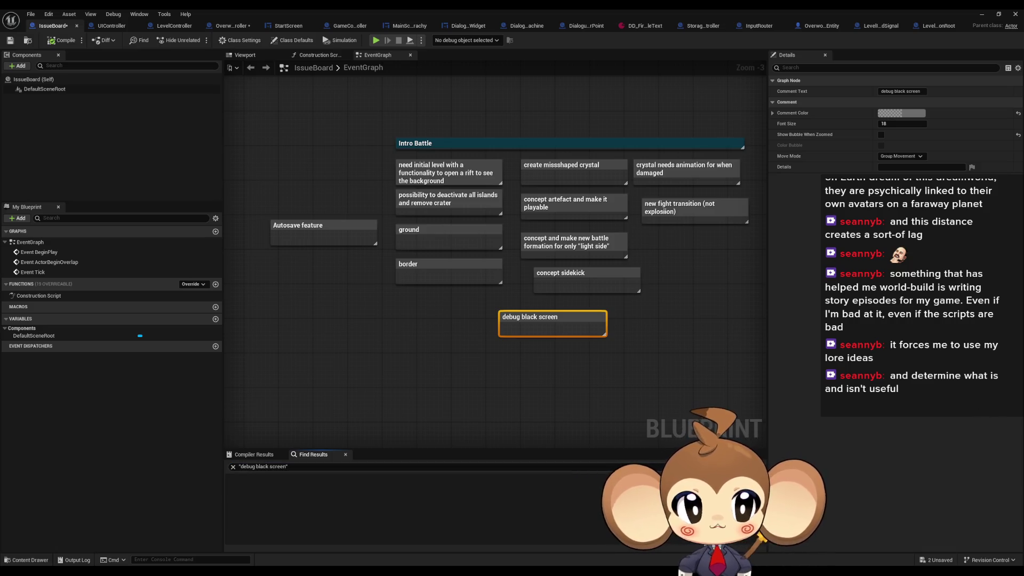
pyautogui.press('Home')
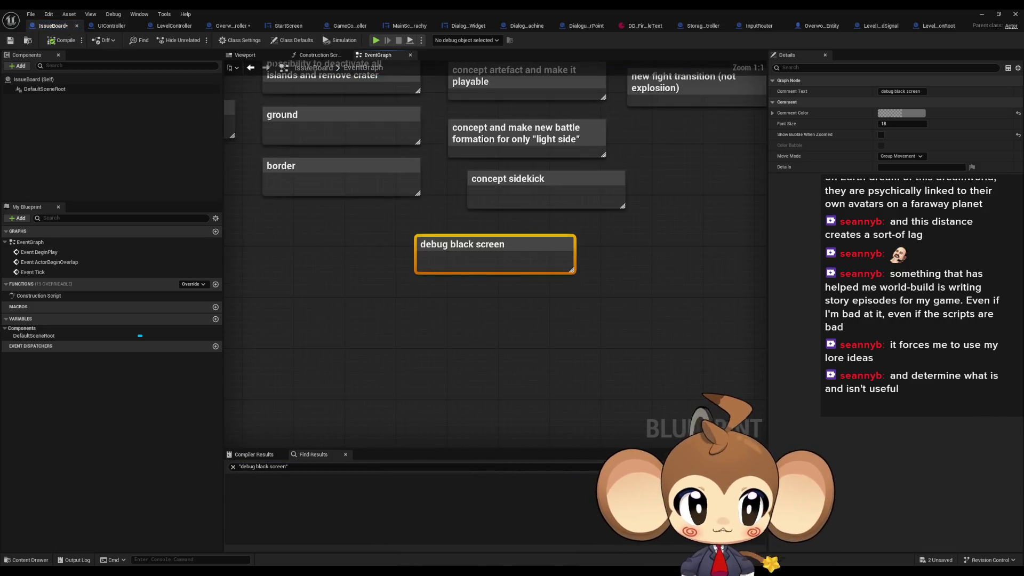
pyautogui.hotkey('ctrl', 'Tab')
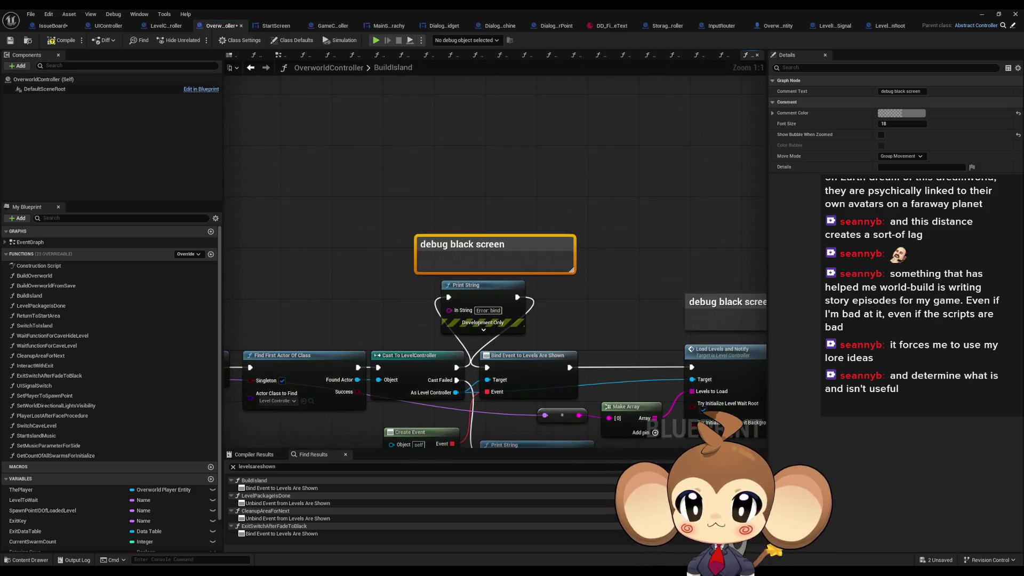
pyautogui.hotkey('ctrl', 'Tab')
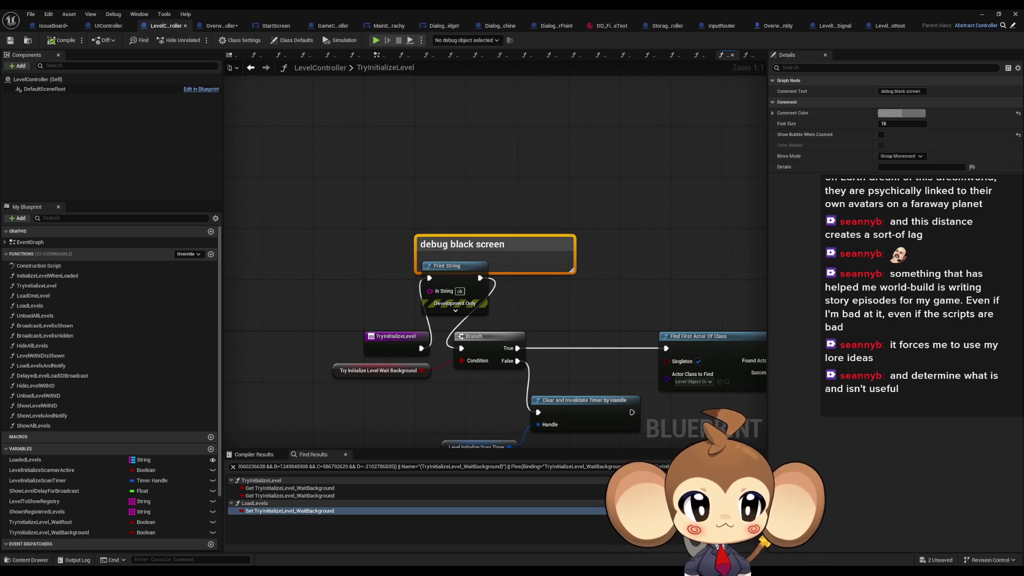
# Step: Browse LevelController's LevelWithIDIsShown and InitializeLevelWhenLoaded function graphs
pyautogui.hotkey('ctrl', 'Tab')
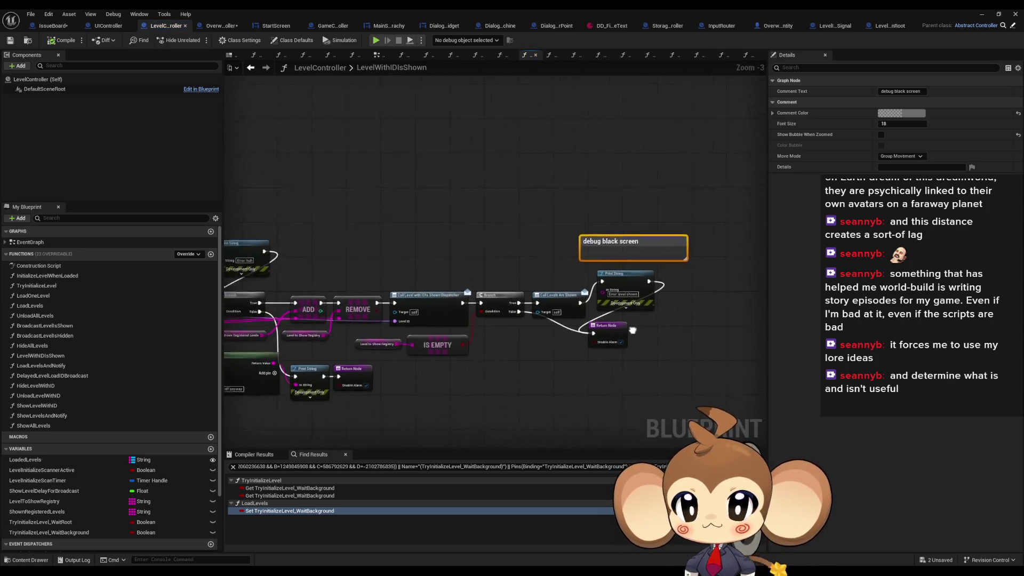
pyautogui.moveTo(633, 330); pyautogui.dragTo(754, 313)
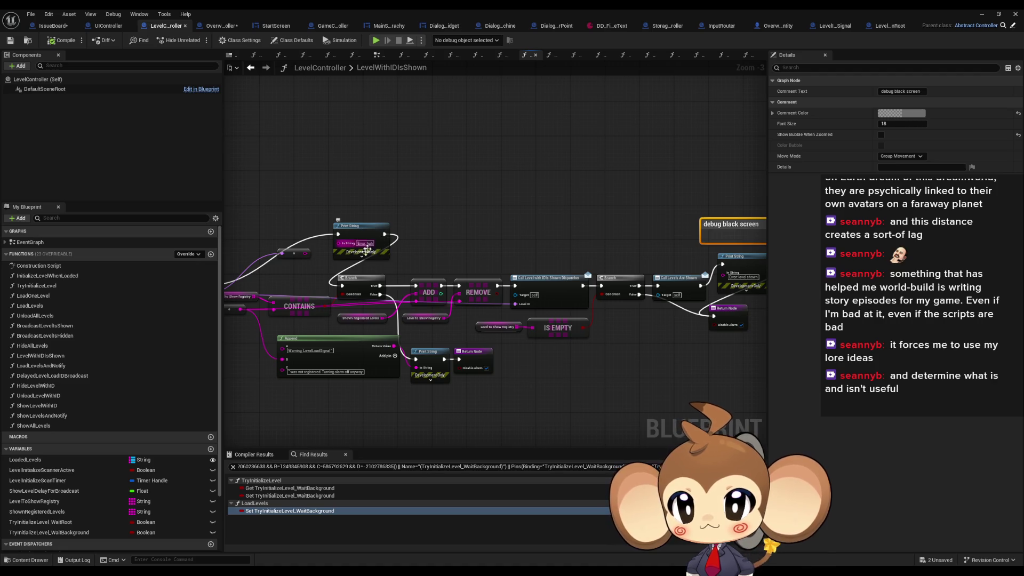
pyautogui.moveTo(366, 251); pyautogui.dragTo(471, 268)
pyautogui.scroll(3, 442, 272)
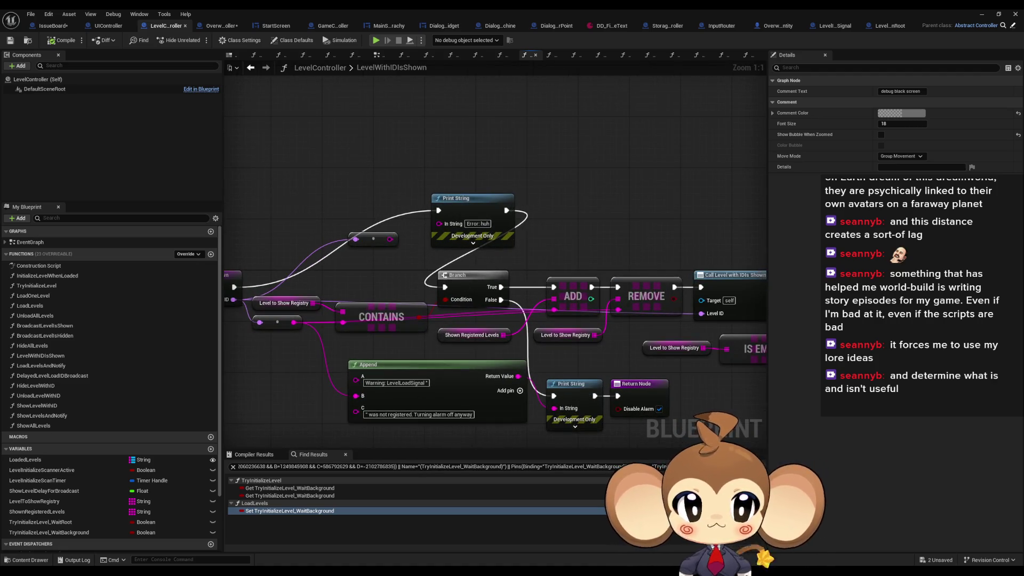
pyautogui.click(676, 55)
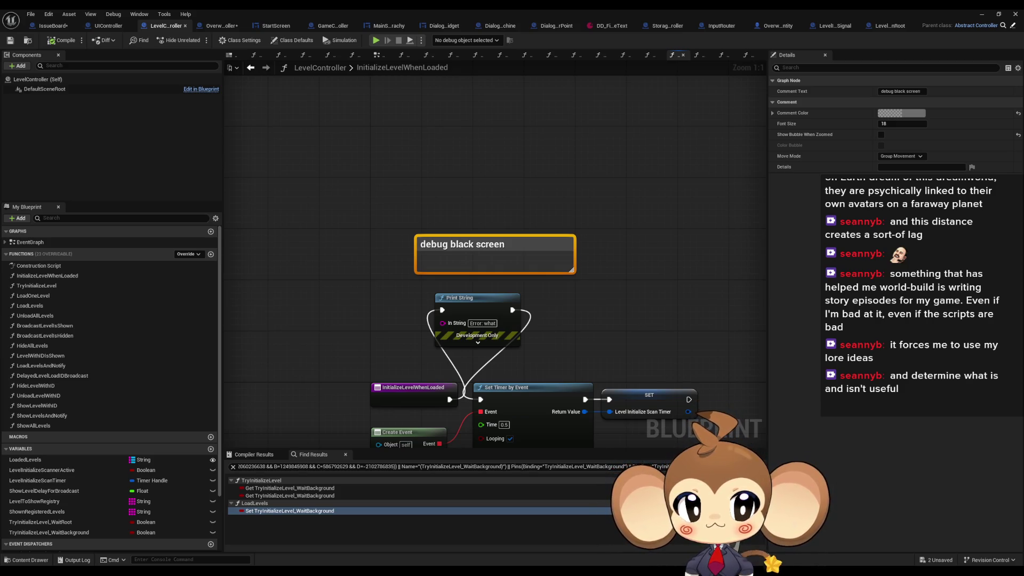
# Step: Open TryInitializeLevel and select its Initialize Level Root call after the cast
pyautogui.click(724, 55)
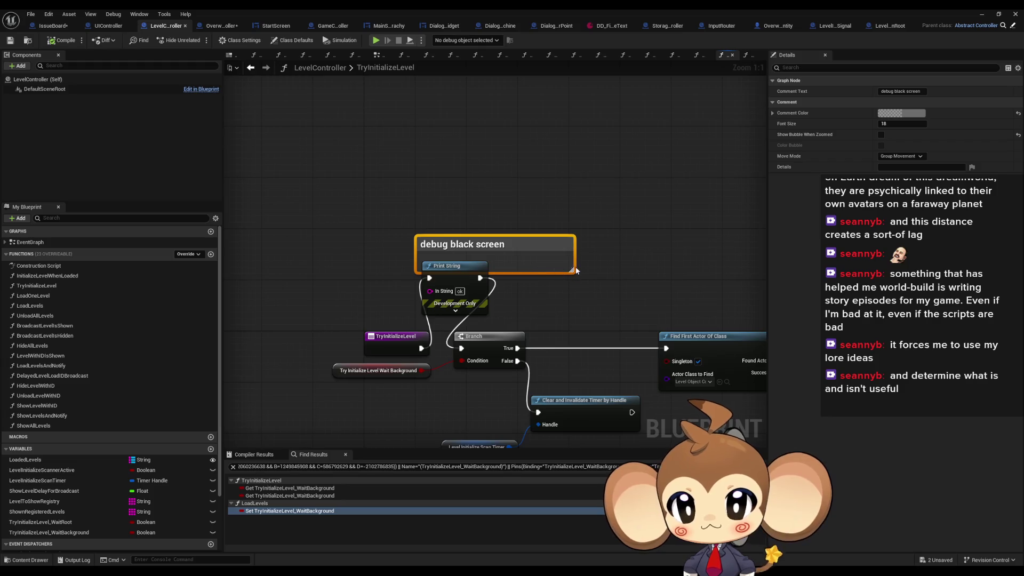
pyautogui.moveTo(576, 271)
pyautogui.mouseDown()
pyautogui.moveTo(345, 205)
pyautogui.moveTo(354, 210)
pyautogui.mouseUp()
pyautogui.scroll(-2, 483, 231)
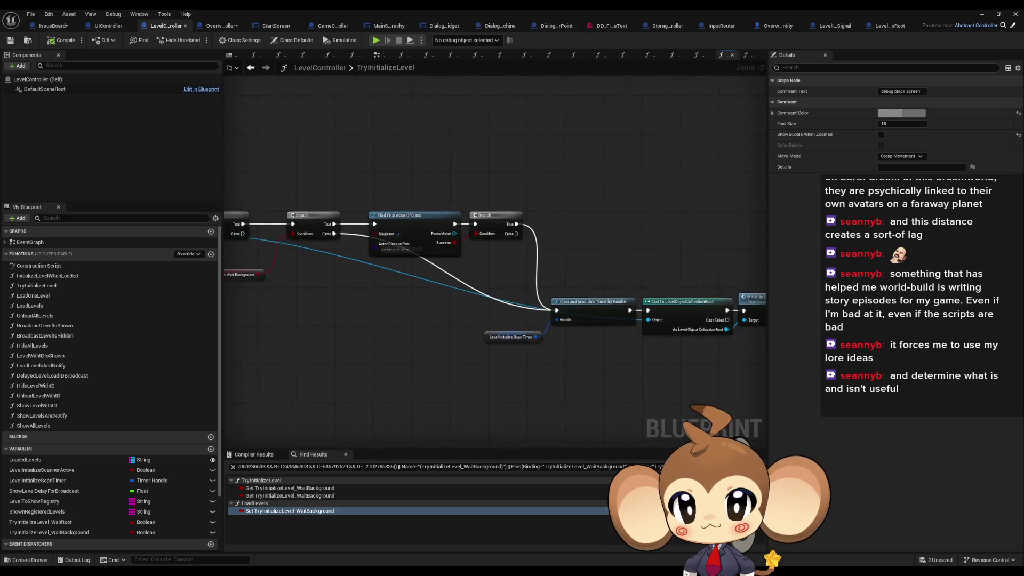
pyautogui.moveTo(472, 229)
pyautogui.mouseDown()
pyautogui.moveTo(658, 258)
pyautogui.moveTo(473, 215)
pyautogui.moveTo(528, 265)
pyautogui.mouseUp()
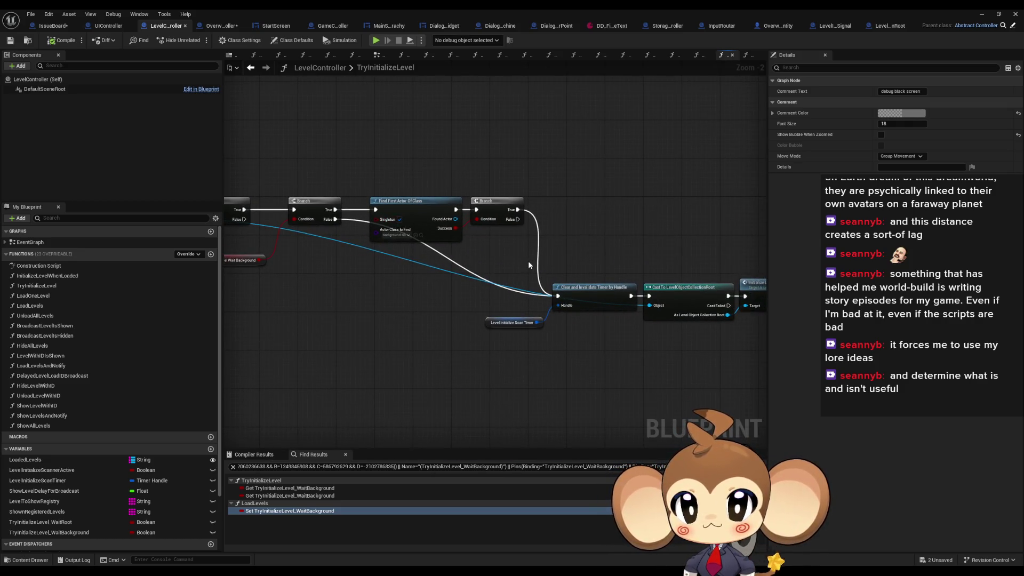
pyautogui.scroll(2, 437, 240)
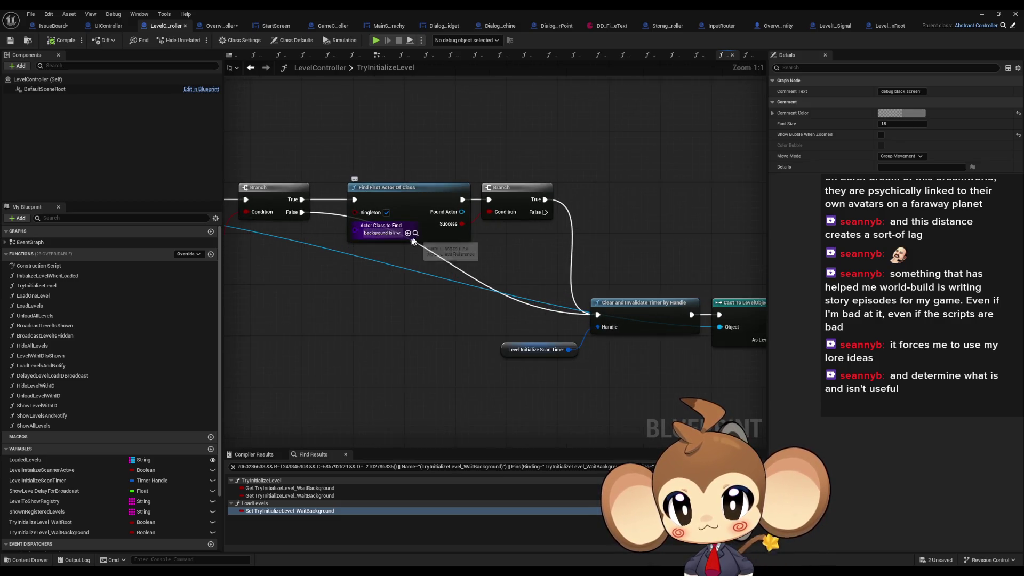
pyautogui.moveTo(412, 241)
pyautogui.mouseDown()
pyautogui.moveTo(505, 231)
pyautogui.moveTo(300, 208)
pyautogui.moveTo(316, 238)
pyautogui.mouseUp()
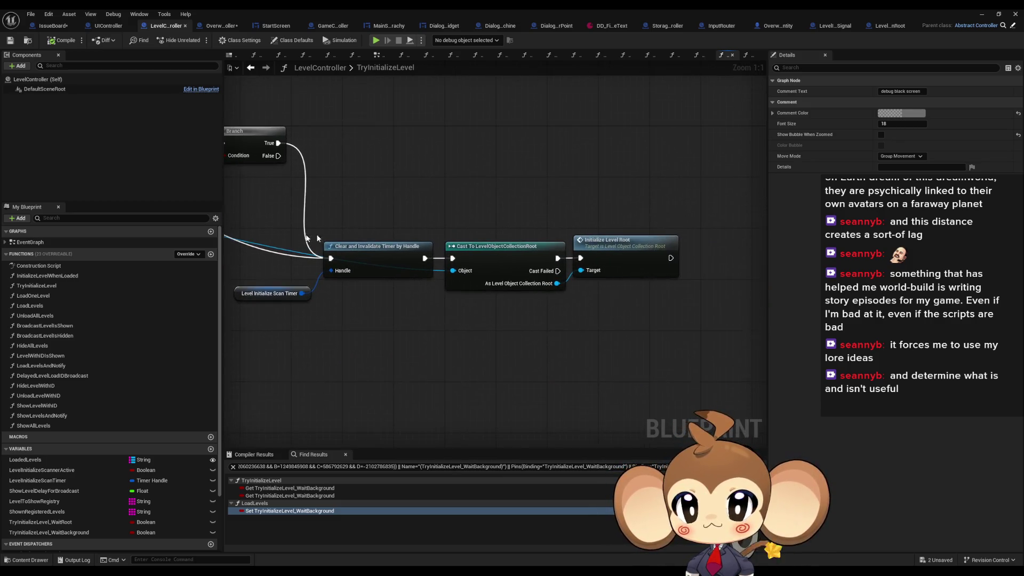
pyautogui.click(604, 254)
# Step: Open InitializeLevelRoot and inspect its Initialize Background, Find First Actor Of Class and Is Valid nodes
pyautogui.doubleClick(614, 256)
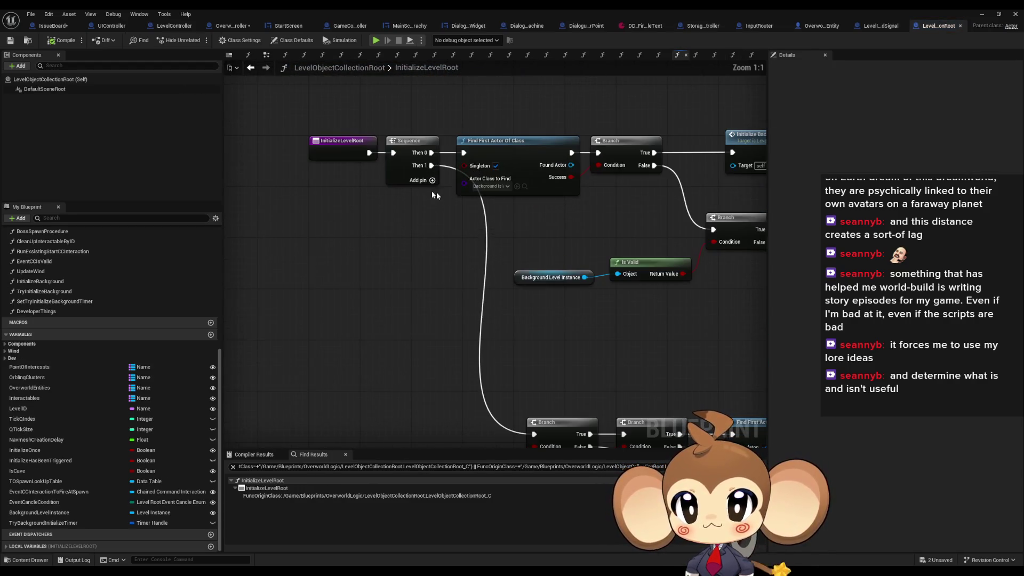
pyautogui.moveTo(535, 157); pyautogui.dragTo(354, 163)
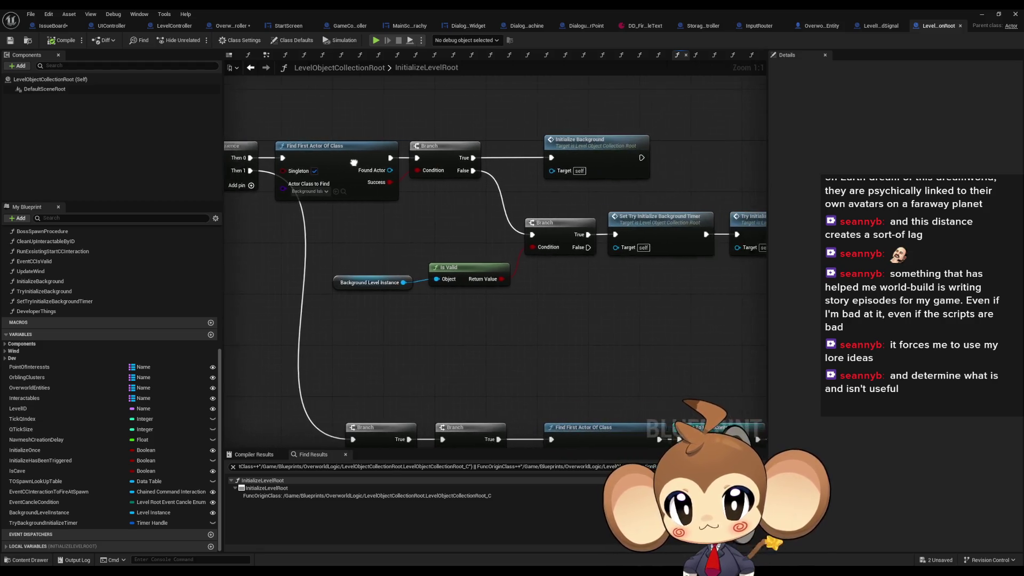
pyautogui.click(507, 138)
pyautogui.moveTo(631, 211)
pyautogui.mouseDown()
pyautogui.moveTo(500, 209)
pyautogui.moveTo(671, 220)
pyautogui.mouseUp()
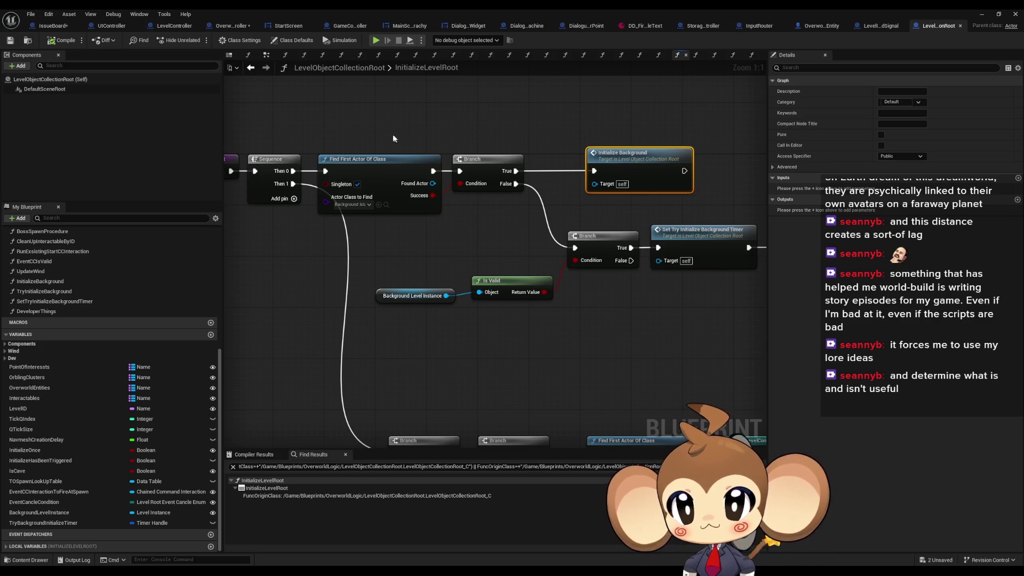
pyautogui.moveTo(390, 133); pyautogui.dragTo(424, 223)
pyautogui.moveTo(558, 232); pyautogui.dragTo(427, 217)
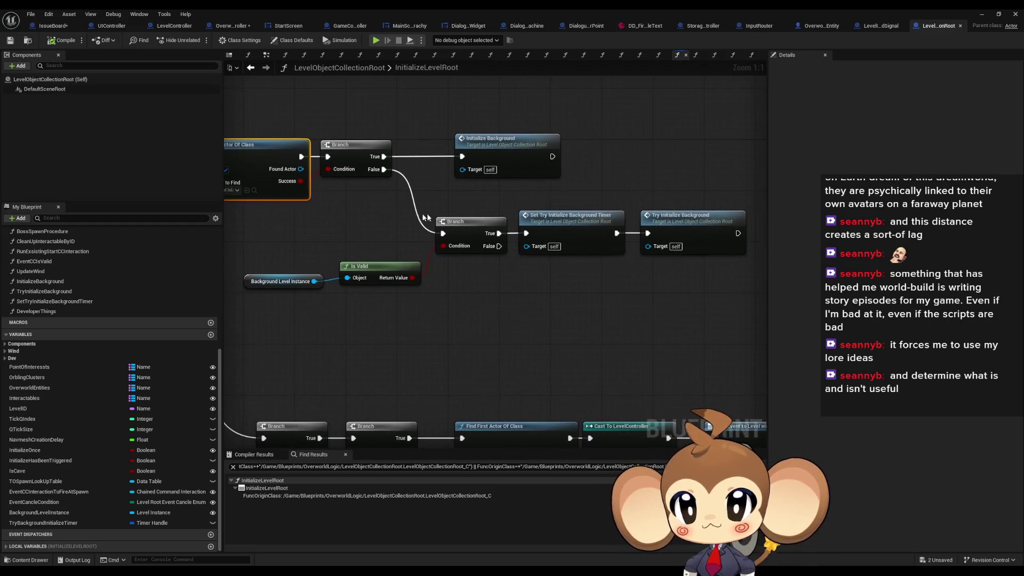
pyautogui.moveTo(277, 233); pyautogui.dragTo(387, 304)
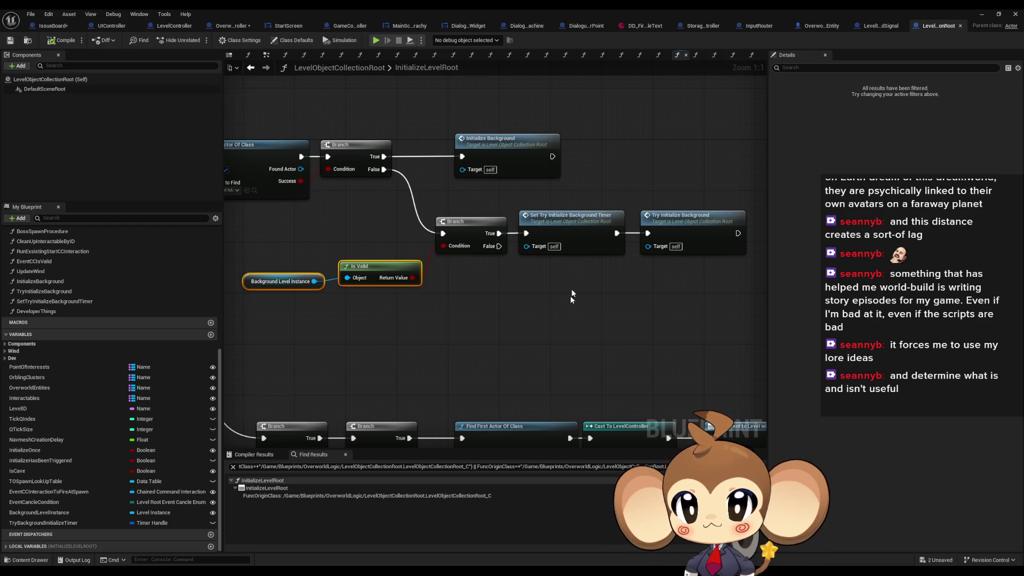
pyautogui.click(582, 216)
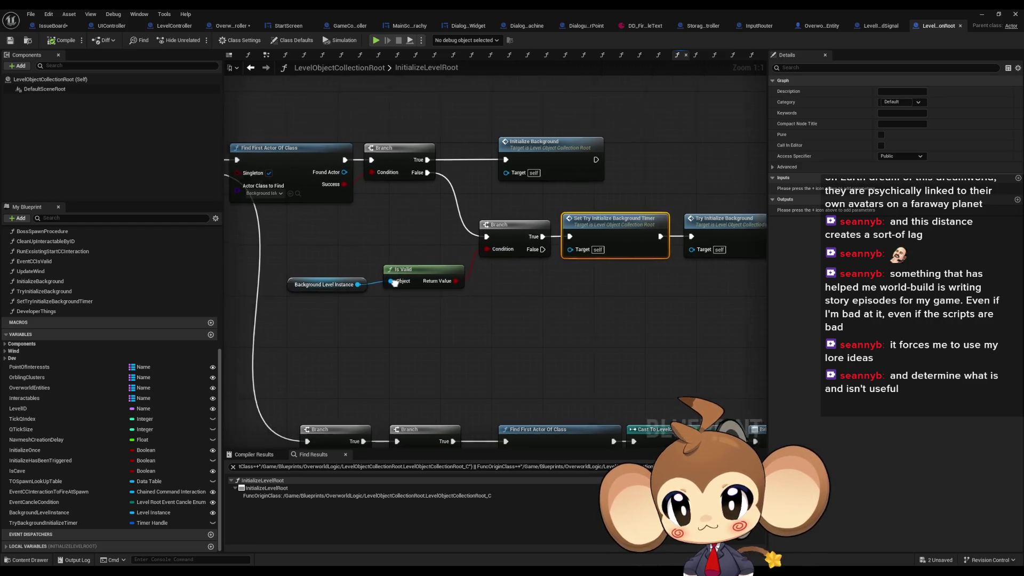
# Step: Inspect the Background Level Instance and Try Initialize Background timer nodes
pyautogui.moveTo(395, 282); pyautogui.dragTo(501, 295)
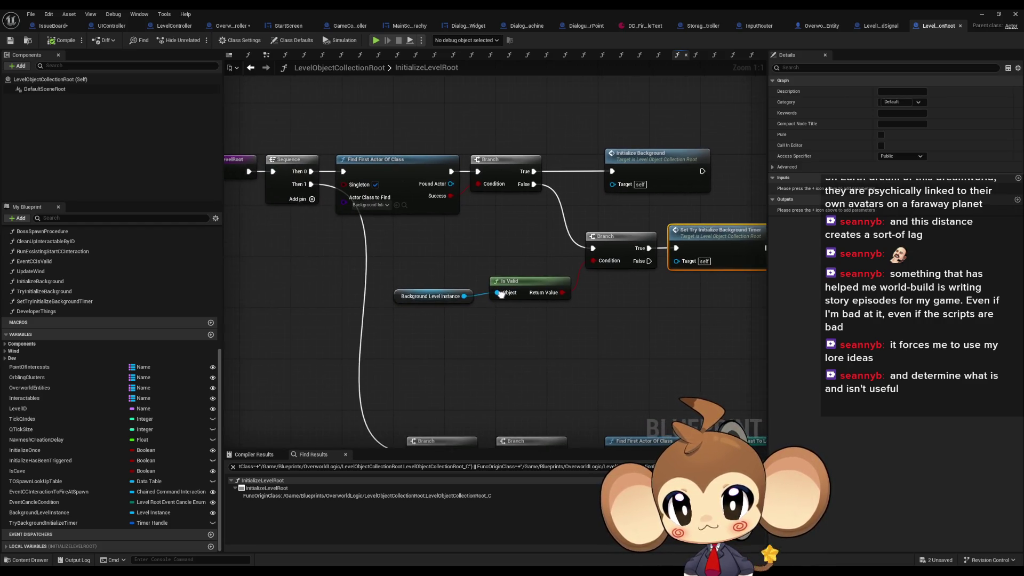
pyautogui.click(435, 301)
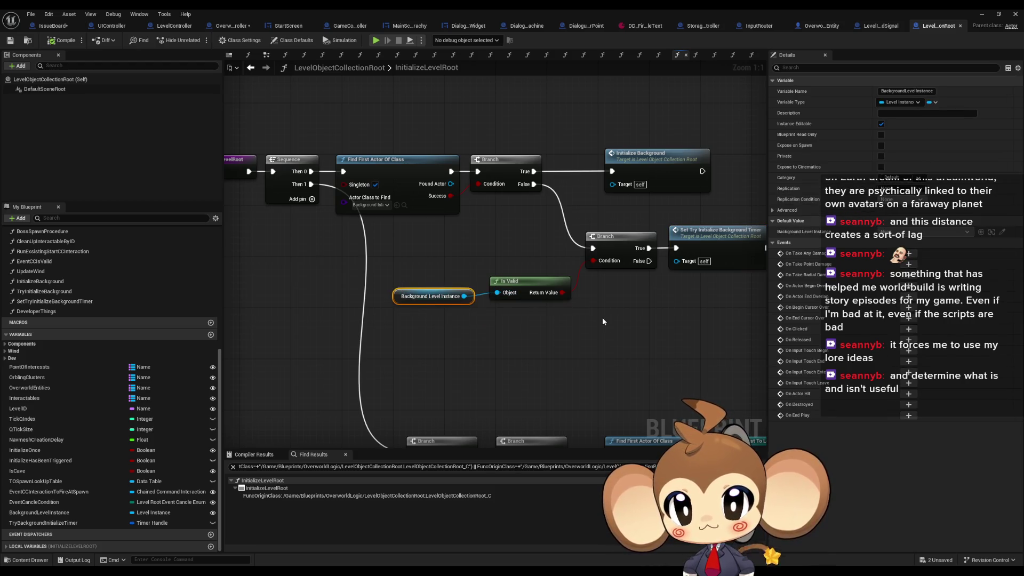
pyautogui.moveTo(638, 293); pyautogui.dragTo(482, 277)
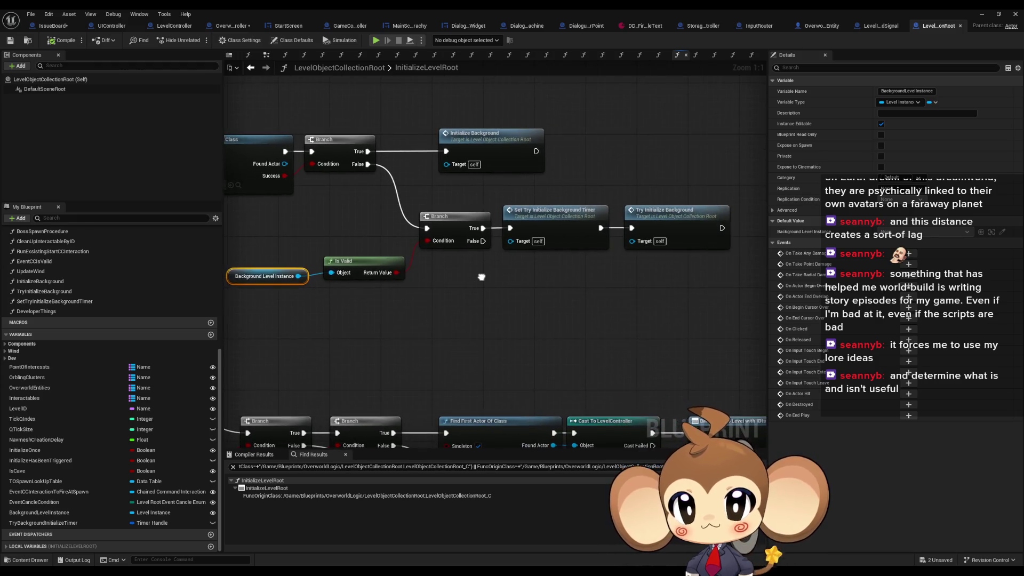
pyautogui.click(481, 291)
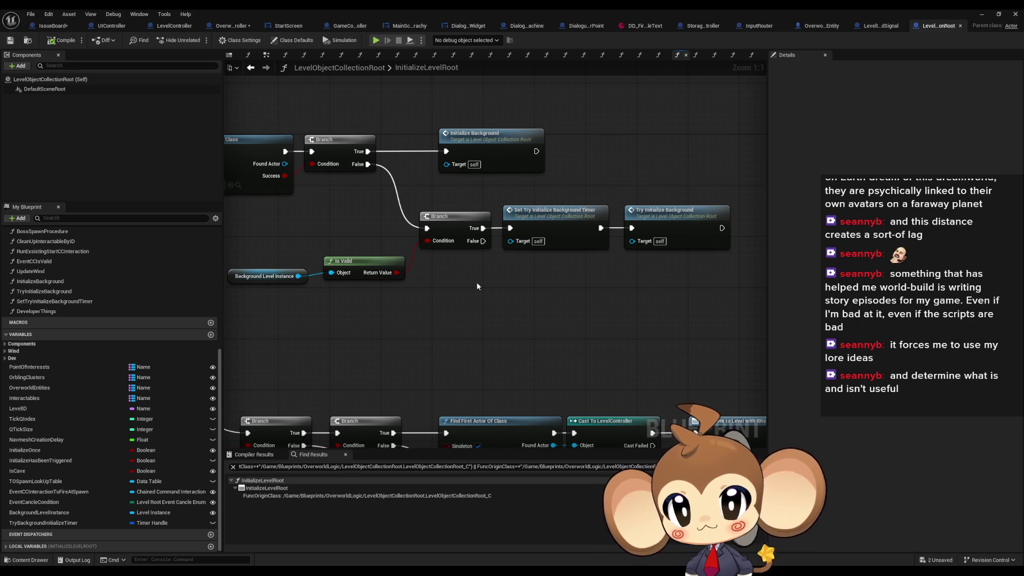
pyautogui.click(566, 212)
pyautogui.click(666, 214)
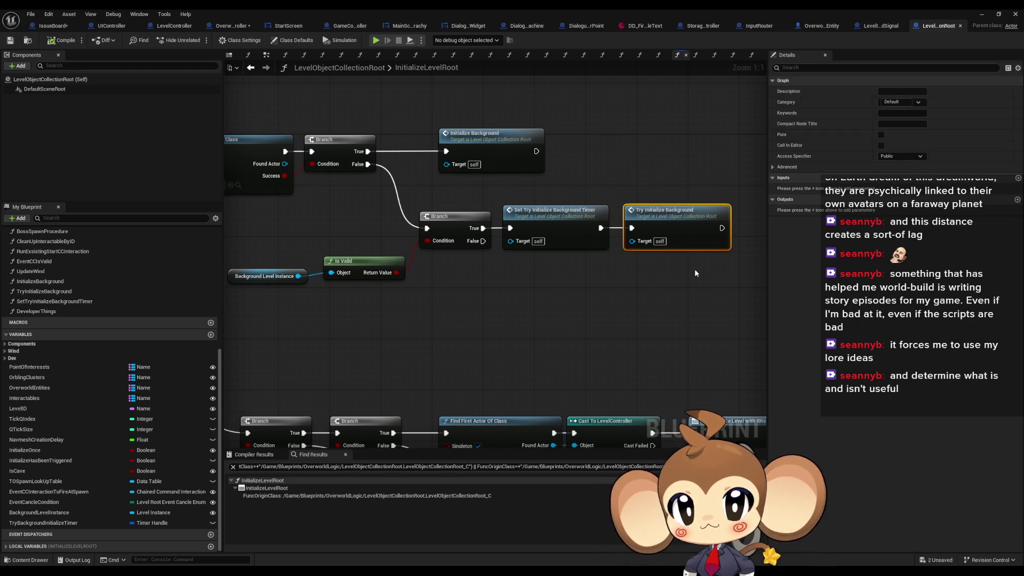
# Step: Review the Branch, SET InitializeHasBeenTriggered and Create Event nodes, then breakpoint the first Branch
pyautogui.moveTo(694, 273)
pyautogui.mouseDown()
pyautogui.moveTo(502, 336)
pyautogui.moveTo(425, 314)
pyautogui.mouseUp()
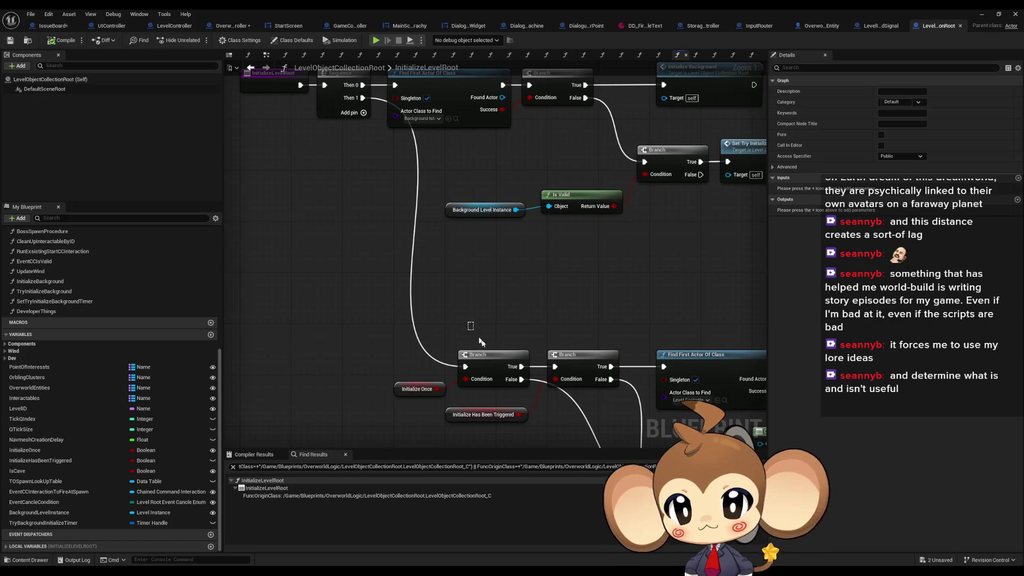
pyautogui.moveTo(479, 341); pyautogui.dragTo(485, 368)
pyautogui.moveTo(611, 251)
pyautogui.mouseDown()
pyautogui.moveTo(487, 245)
pyautogui.moveTo(493, 202)
pyautogui.moveTo(443, 104)
pyautogui.mouseUp()
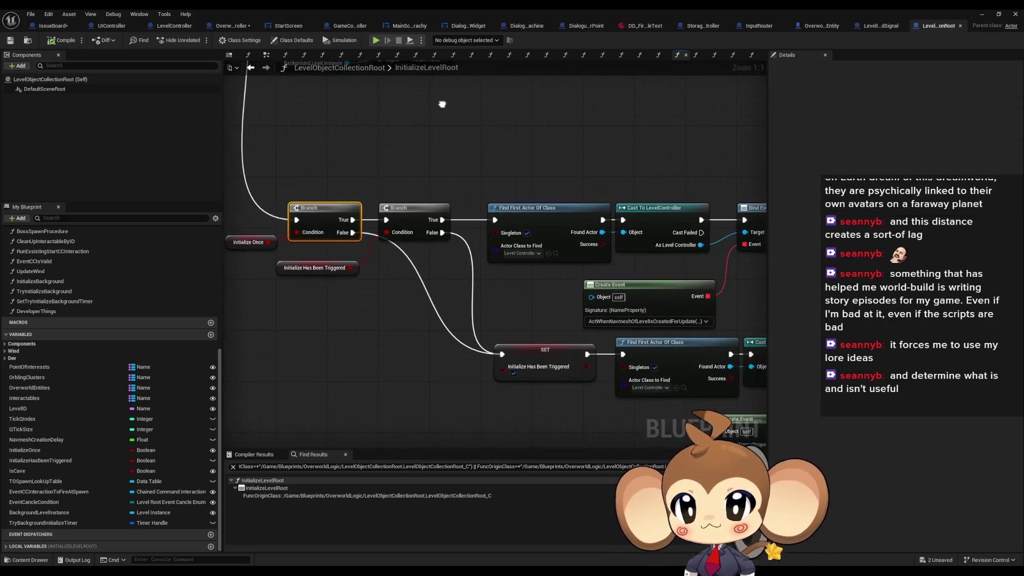
pyautogui.click(547, 377)
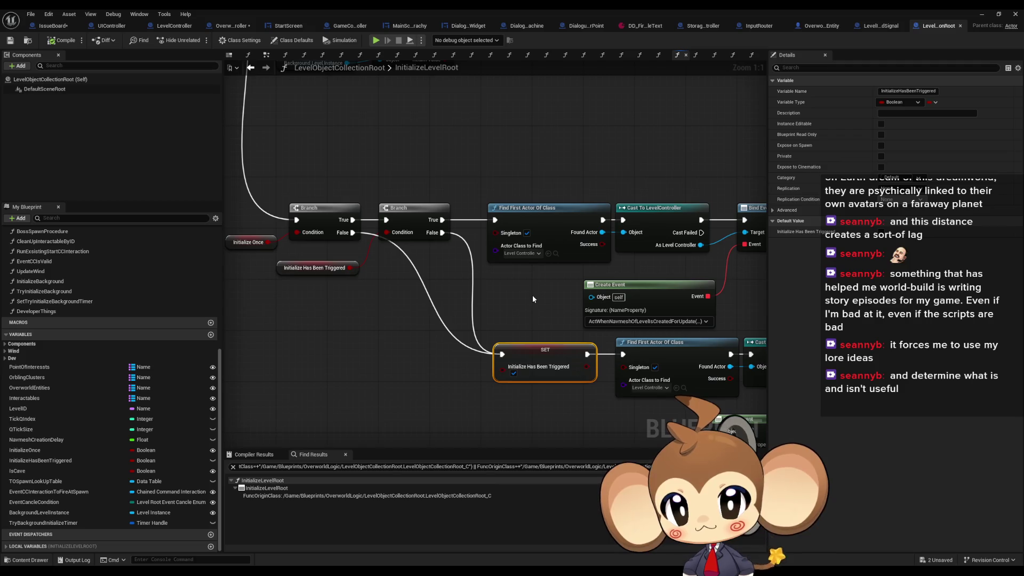
pyautogui.moveTo(533, 298); pyautogui.dragTo(210, 210)
pyautogui.moveTo(330, 338); pyautogui.dragTo(482, 387)
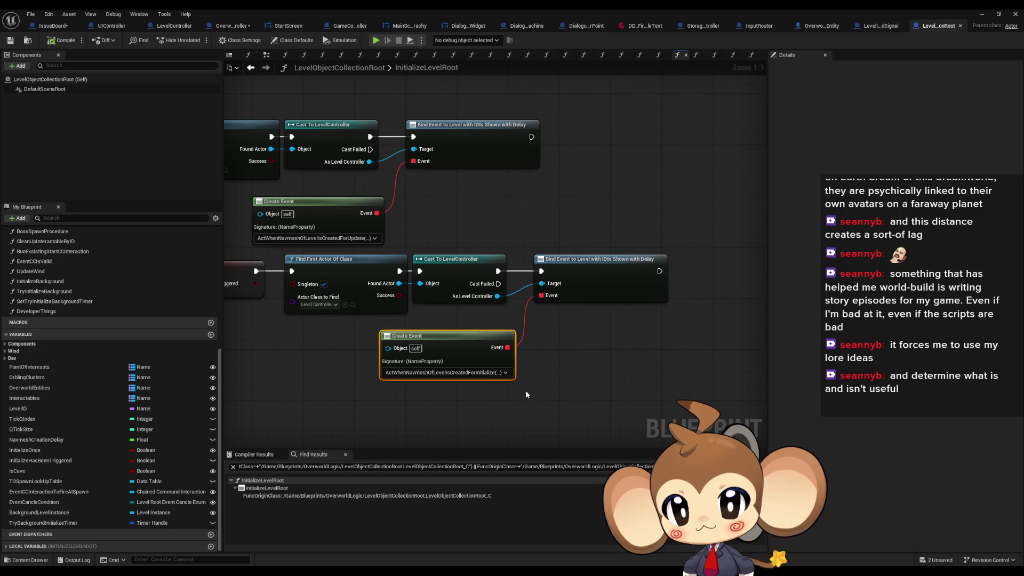
pyautogui.moveTo(373, 356)
pyautogui.mouseDown()
pyautogui.moveTo(440, 354)
pyautogui.moveTo(571, 393)
pyautogui.mouseUp()
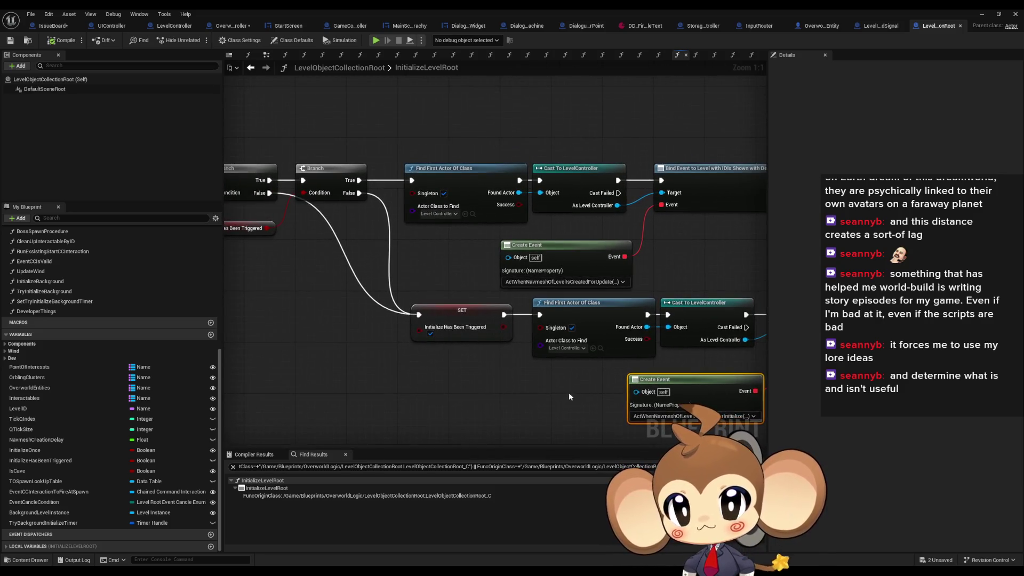
pyautogui.moveTo(349, 355); pyautogui.dragTo(526, 395)
pyautogui.rightClick(400, 213)
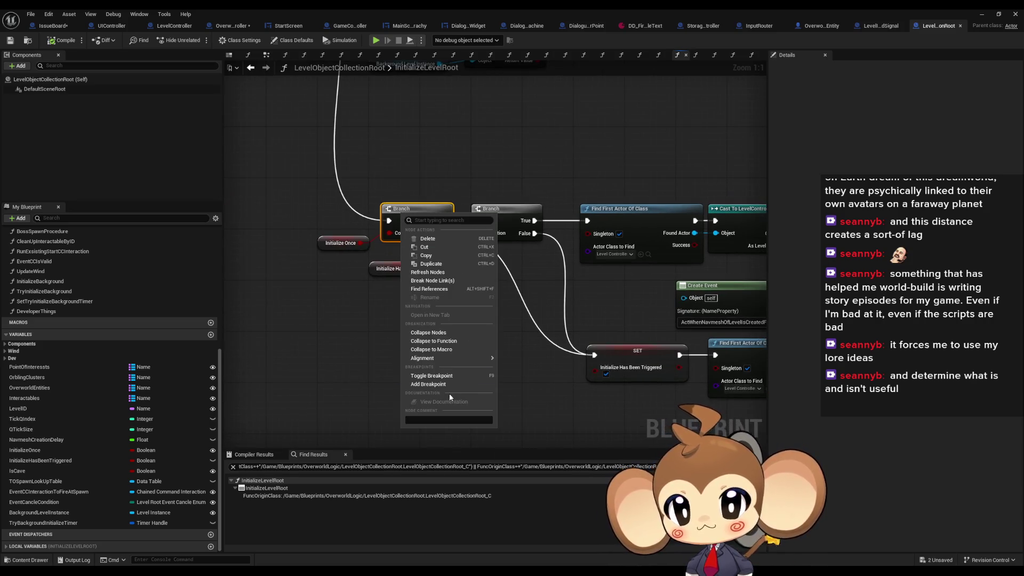
pyautogui.press('Escape')
# Step: Run a play-in-editor test and stop it
pyautogui.click(982, 15)
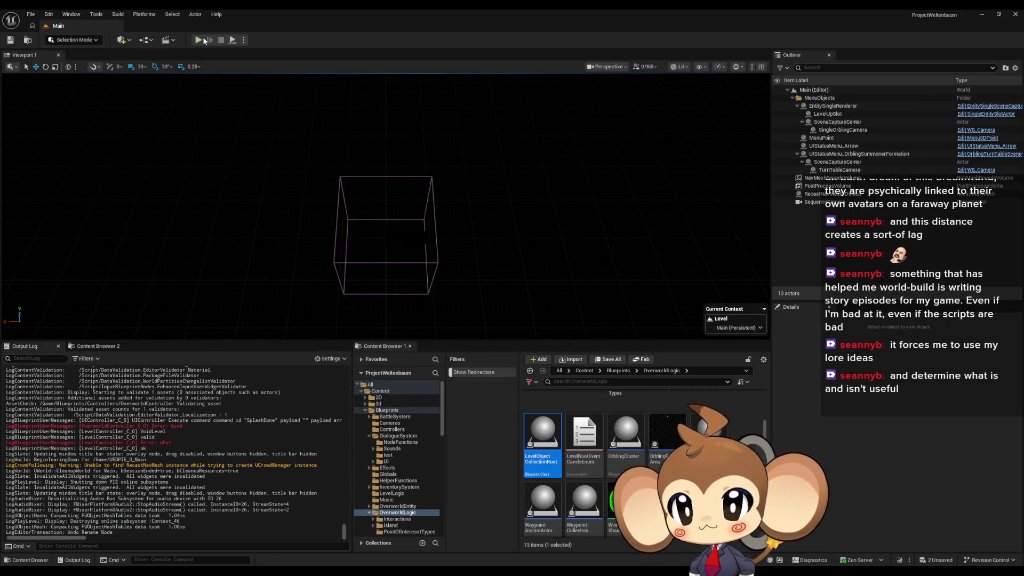
pyautogui.hotkey('alt', 'p')
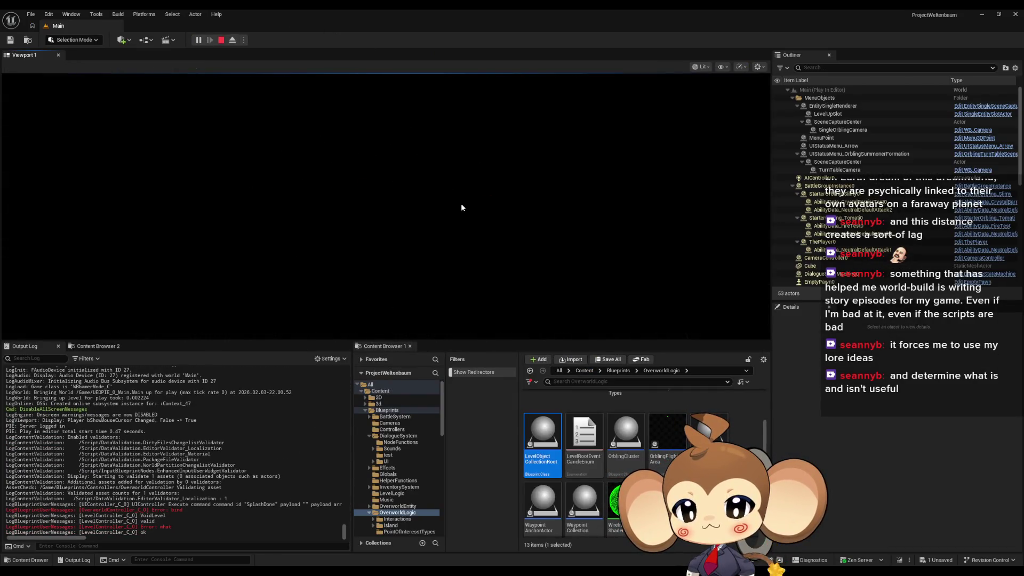
pyautogui.click(221, 41)
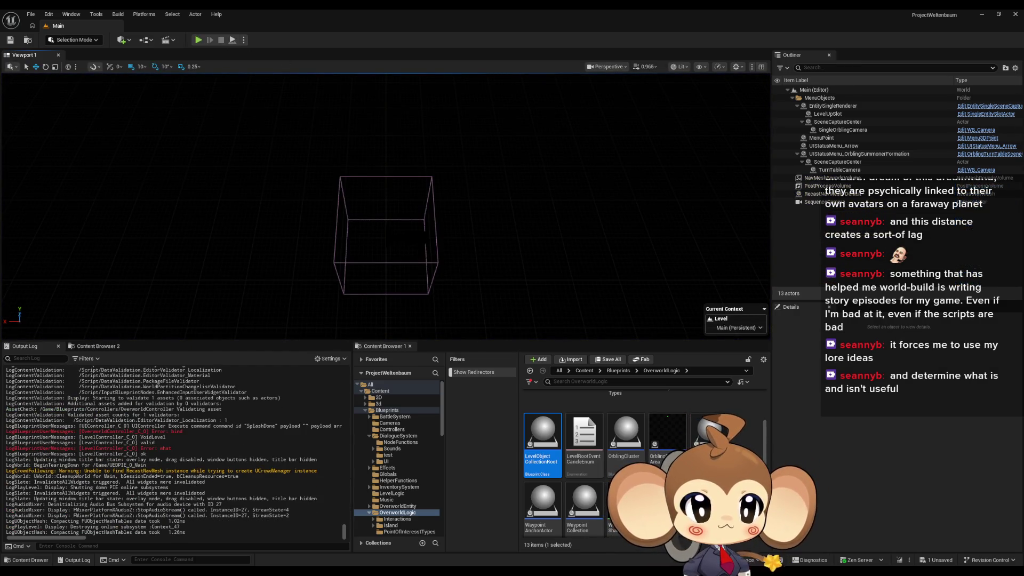
# Step: Move the breakpoint from the Branch node to the InitializeLevelRoot entry node
pyautogui.rightClick(509, 257)
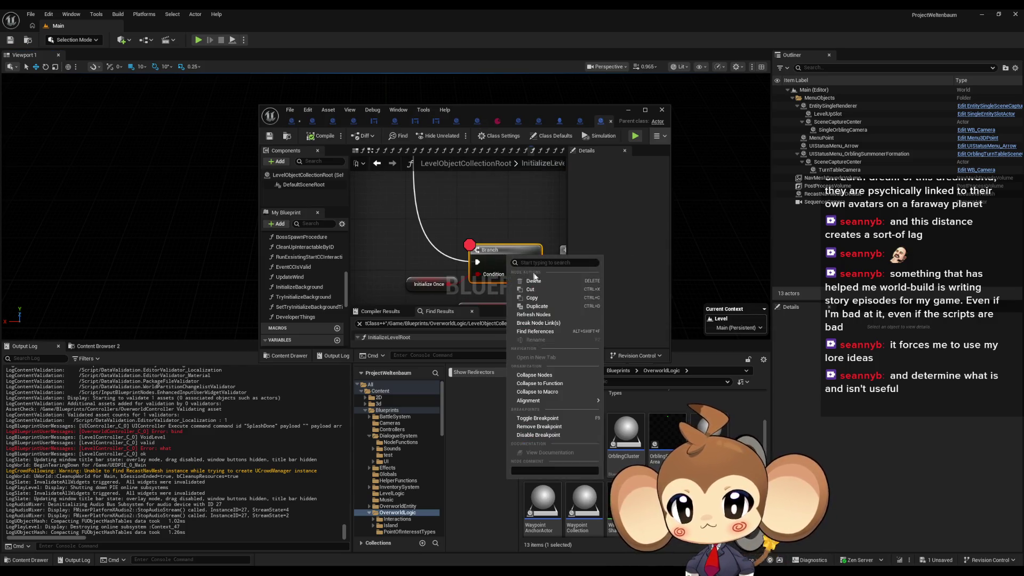
pyautogui.click(539, 426)
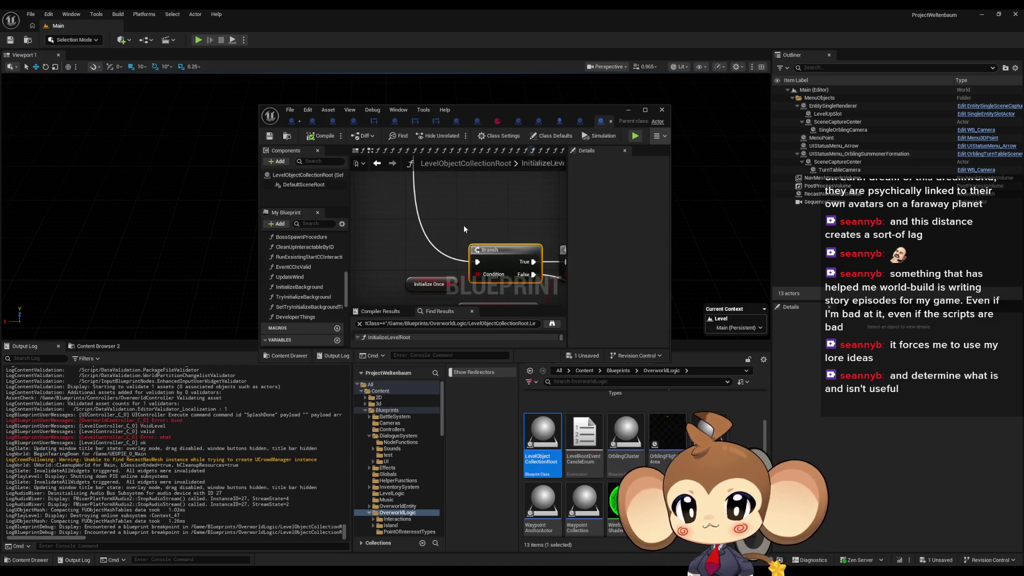
pyautogui.rightClick(437, 261)
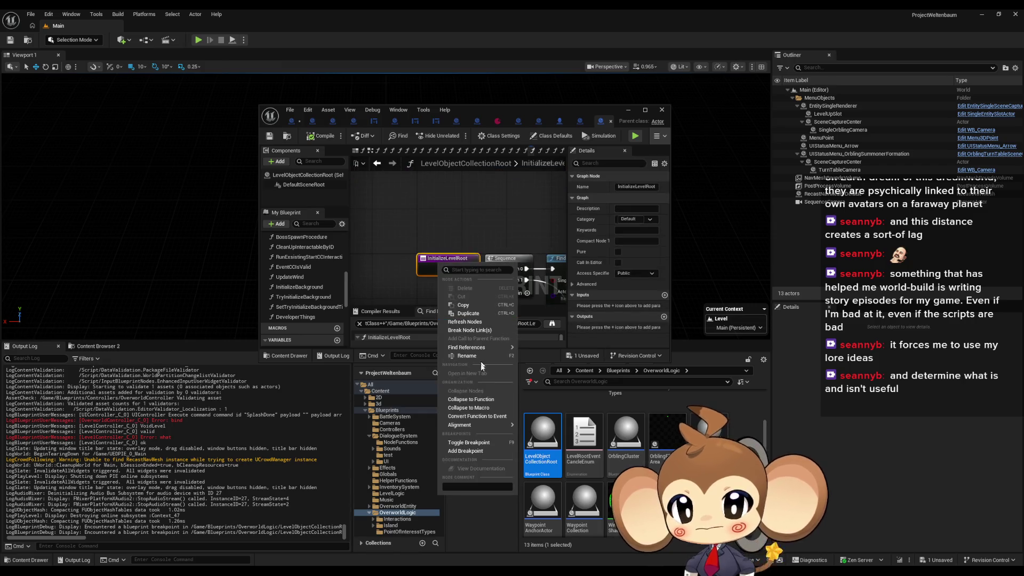
pyautogui.click(464, 451)
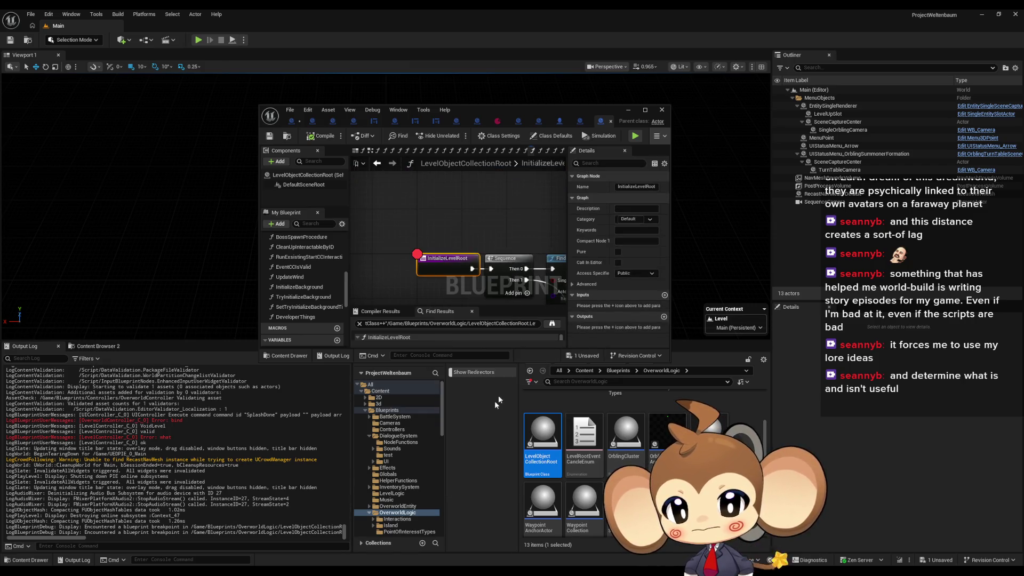
# Step: Simulate to hit the breakpoint, disable it, then stop the simulation
pyautogui.click(636, 135)
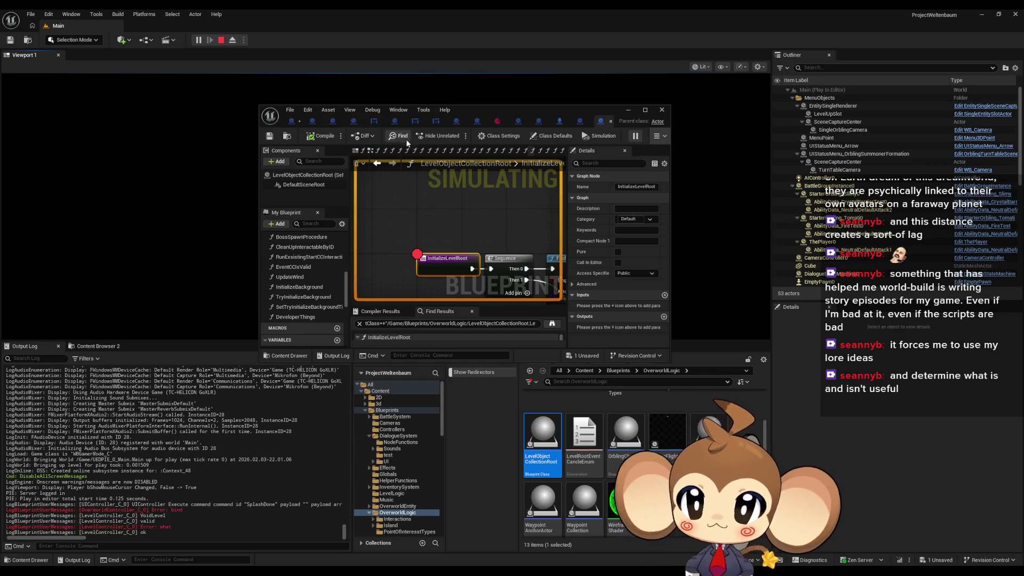
pyautogui.rightClick(444, 265)
pyautogui.moveTo(469, 427)
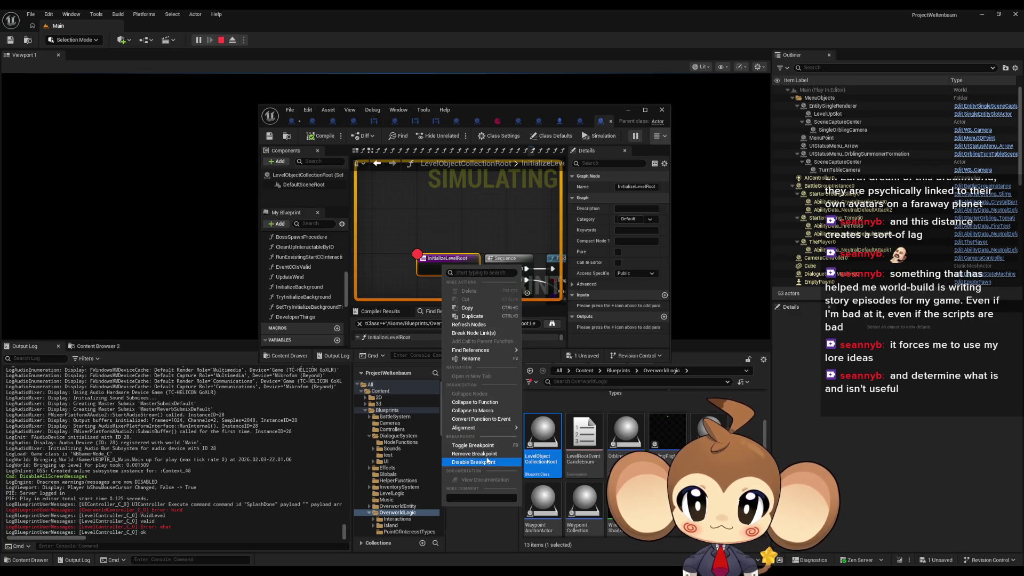
pyautogui.click(493, 453)
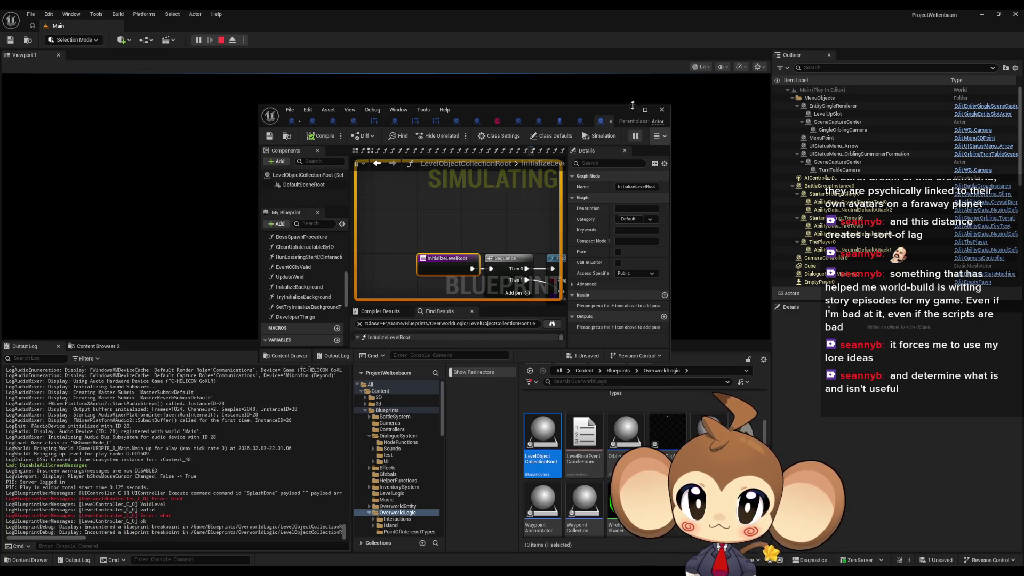
pyautogui.doubleClick(609, 107)
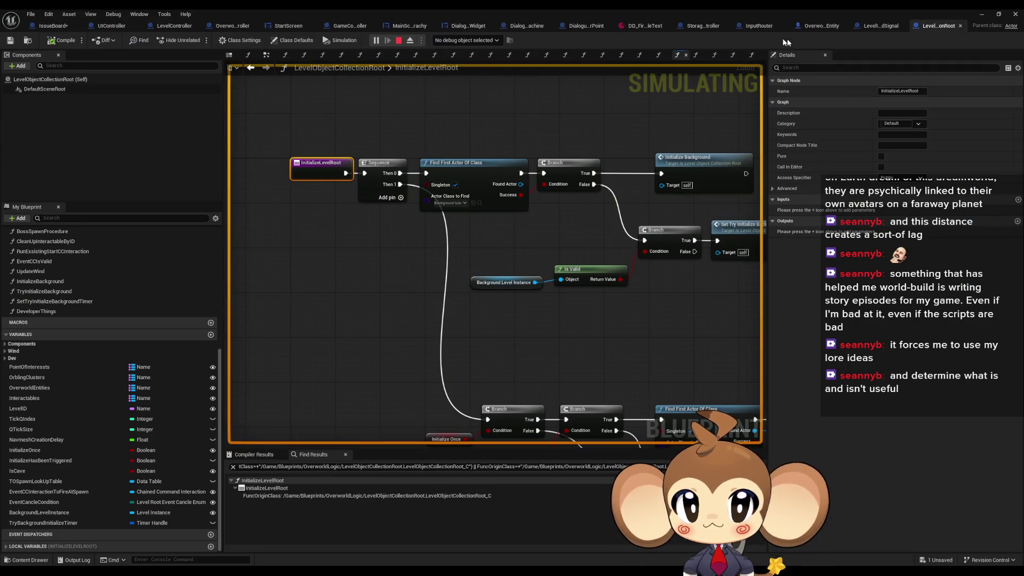
pyautogui.click(397, 41)
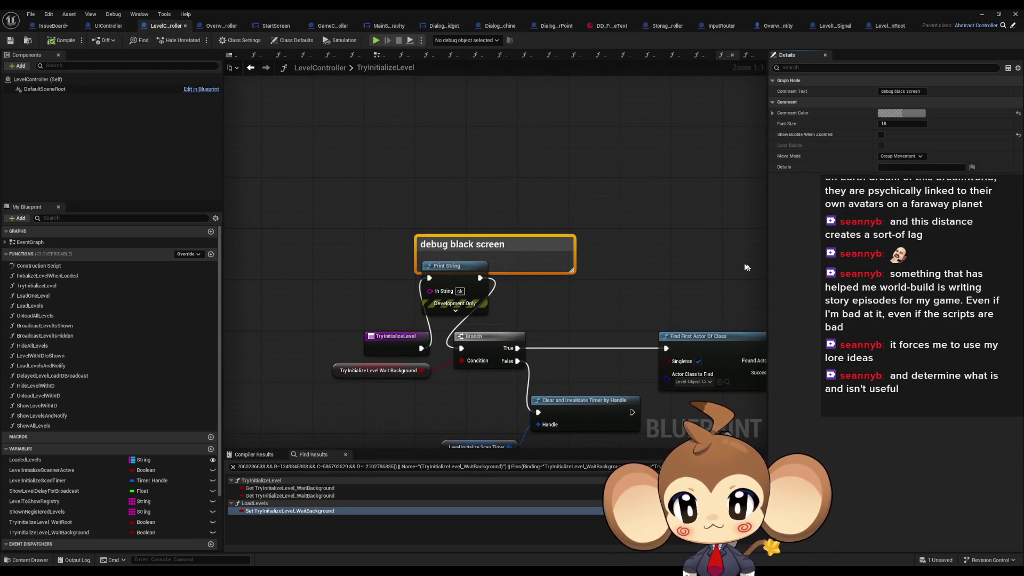
# Step: Add a breakpoint to Find First Actor Of Class, then run and stop a play test
pyautogui.rightClick(746, 267)
pyautogui.rightClick(649, 282)
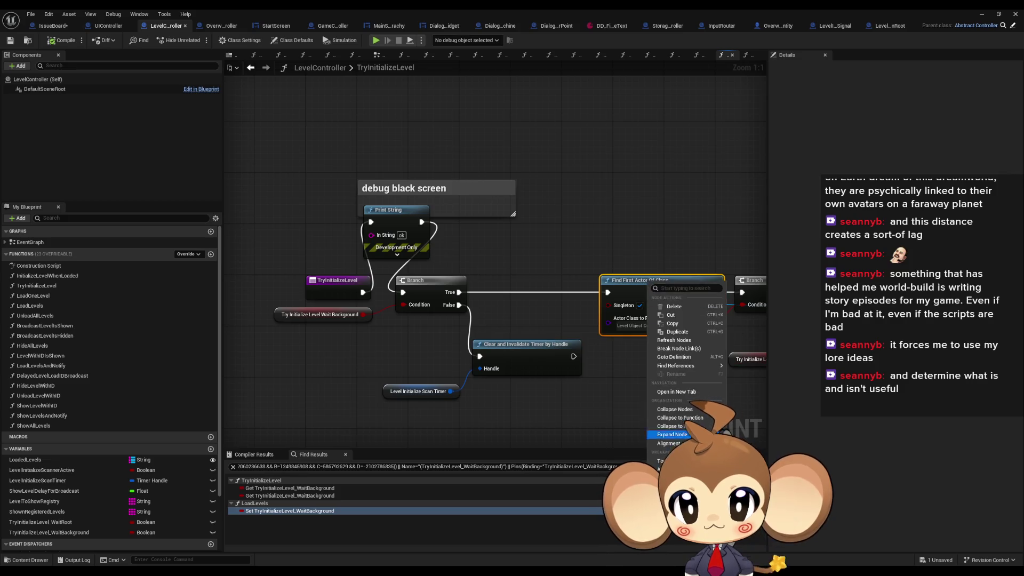
pyautogui.click(666, 469)
pyautogui.click(981, 14)
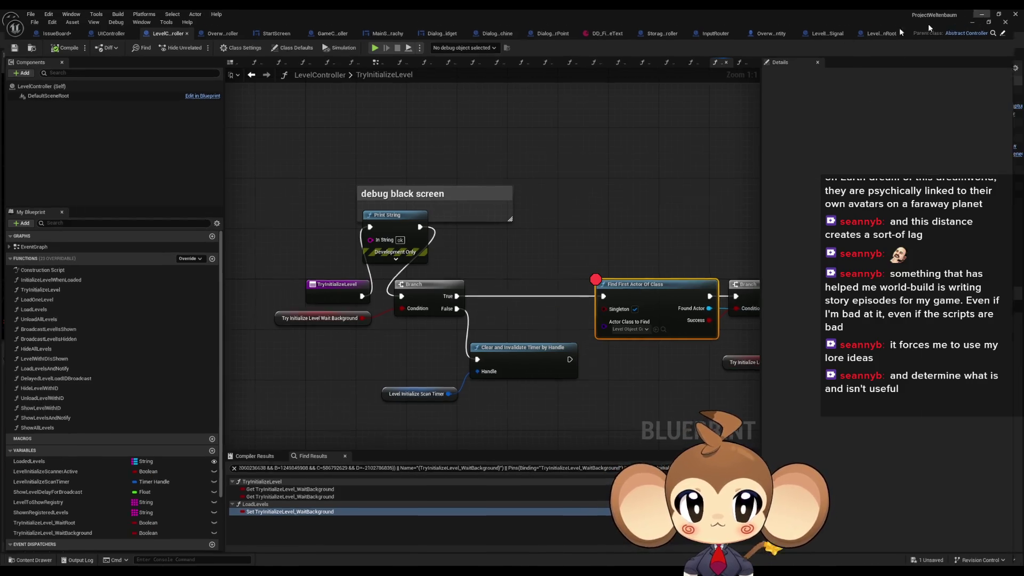
pyautogui.click(200, 40)
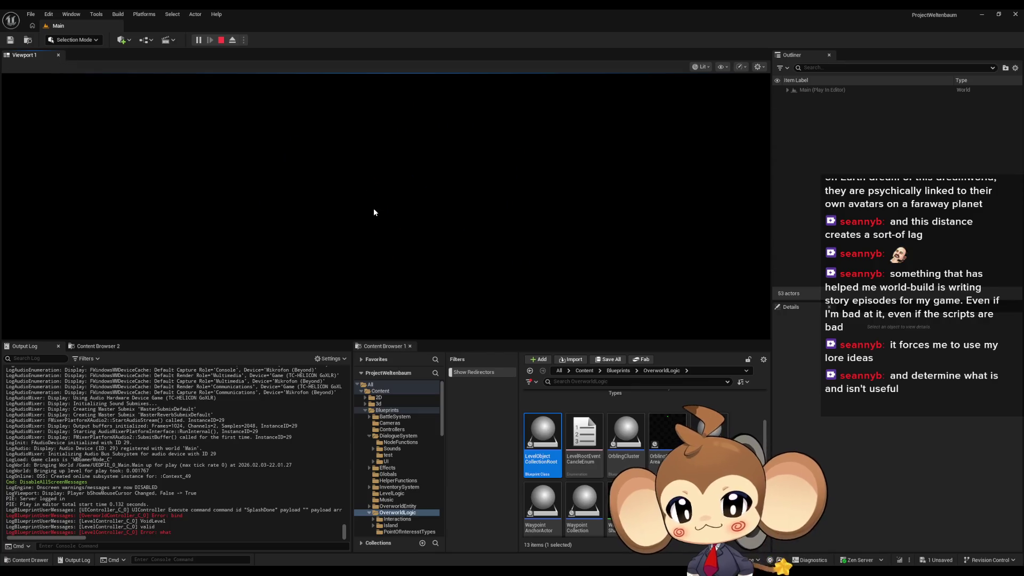
pyautogui.click(221, 40)
# Step: Back in LevelController, inspect the Wait Background getter, entry, Print String and timer nodes
pyautogui.click(458, 546)
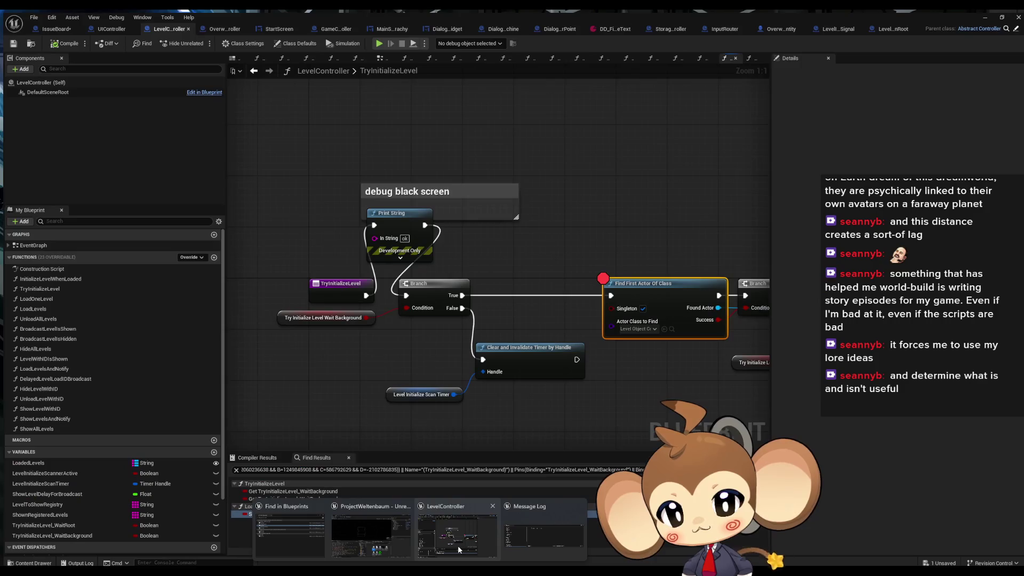
pyautogui.click(342, 315)
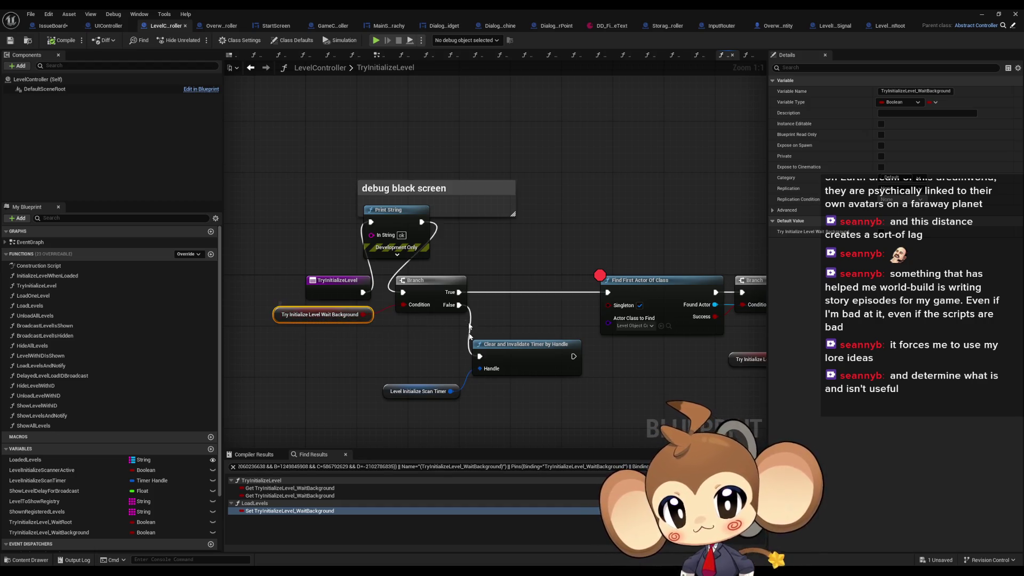
pyautogui.scroll(-2, 447, 308)
pyautogui.scroll(2, 447, 308)
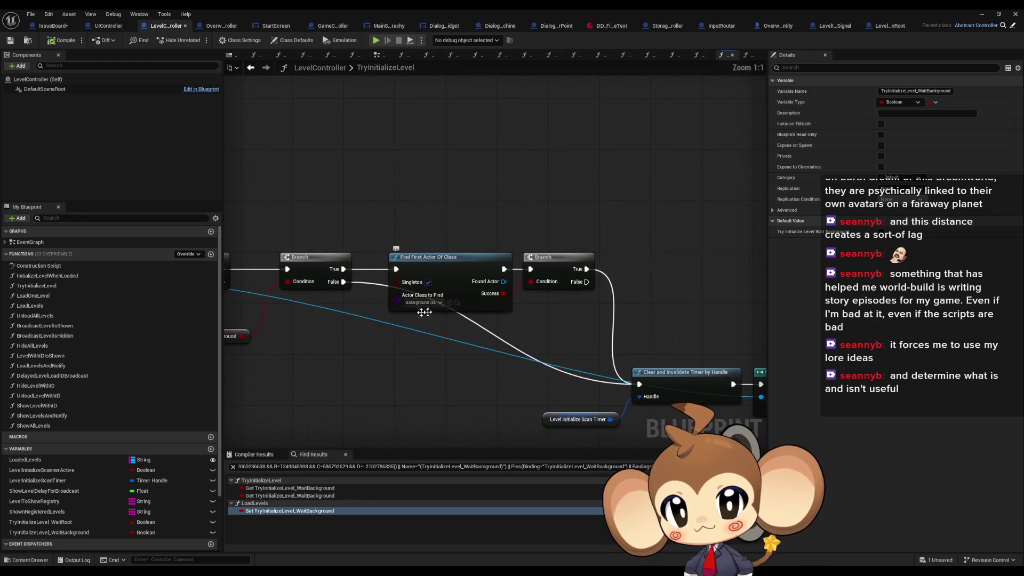
pyautogui.moveTo(468, 373); pyautogui.dragTo(398, 316)
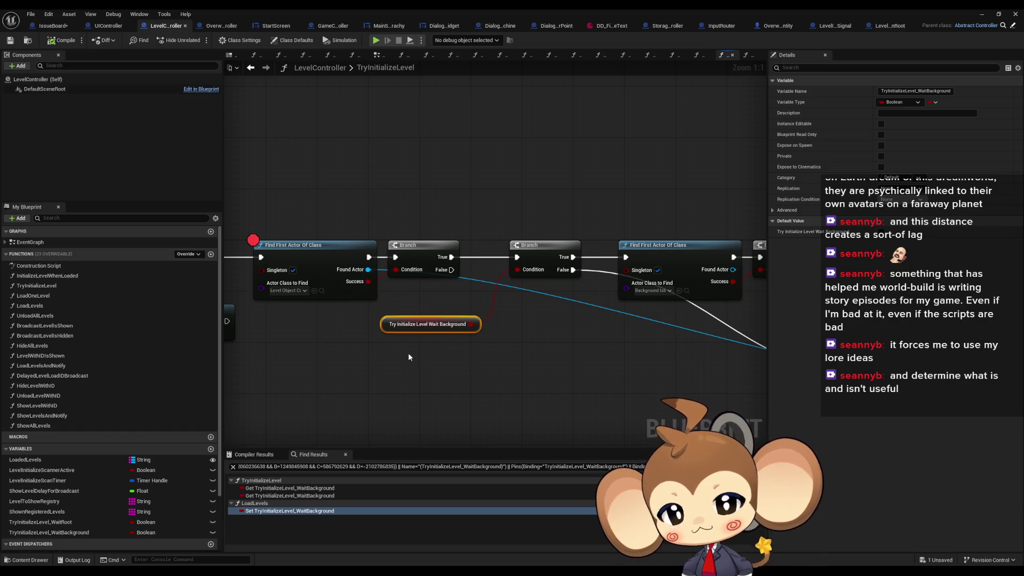
pyautogui.moveTo(404, 353)
pyautogui.mouseDown()
pyautogui.moveTo(665, 327)
pyautogui.moveTo(640, 321)
pyautogui.moveTo(661, 336)
pyautogui.moveTo(596, 345)
pyautogui.moveTo(458, 272)
pyautogui.mouseUp()
pyautogui.moveTo(674, 311); pyautogui.dragTo(514, 297)
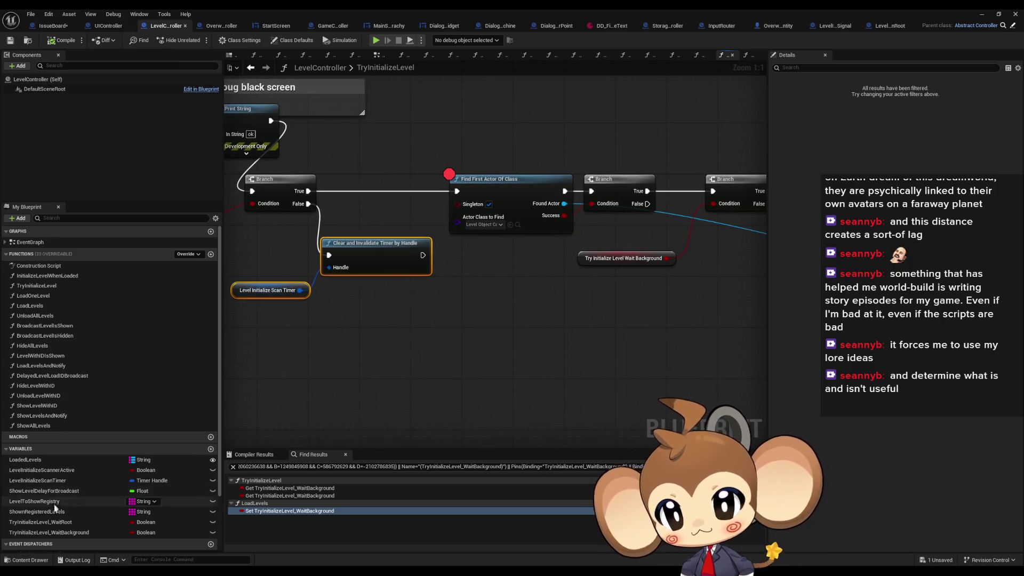
# Step: Find references to TryInitializeLevel_WaitRoot and wire its getter into the Branch condition
pyautogui.click(95, 523)
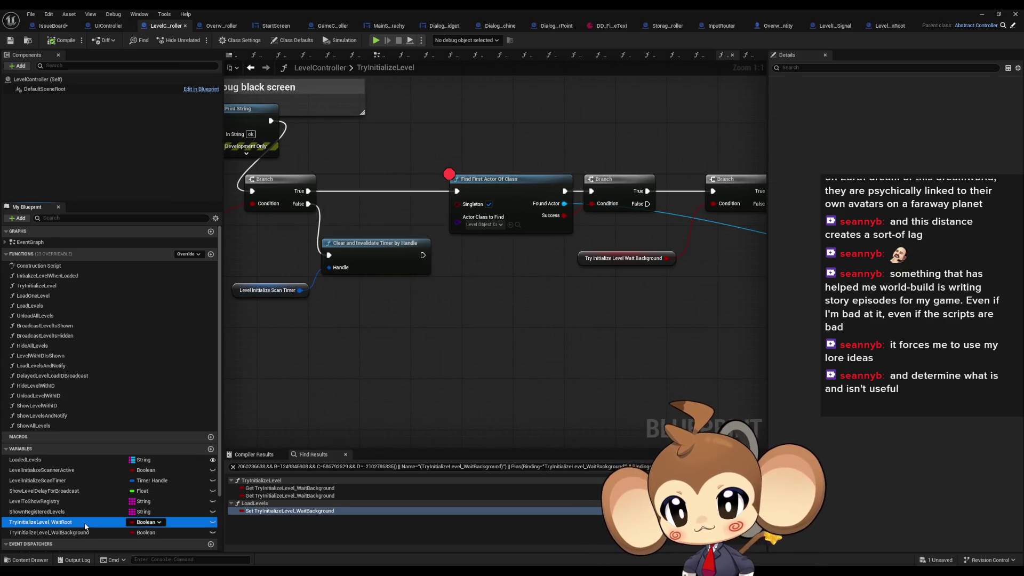
pyautogui.rightClick(87, 523)
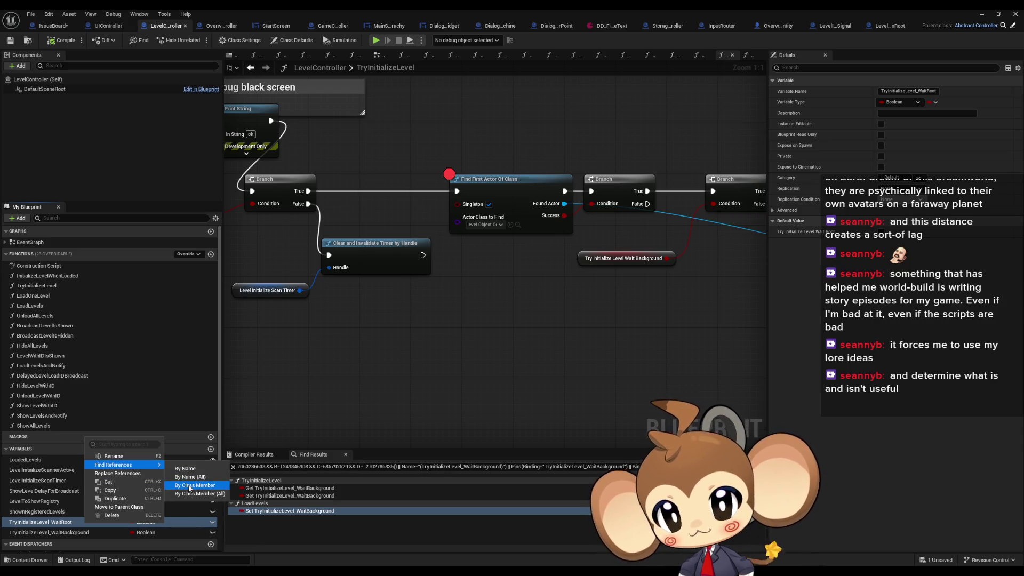
pyautogui.click(195, 485)
pyautogui.moveTo(193, 271)
pyautogui.mouseDown()
pyautogui.moveTo(373, 294)
pyautogui.moveTo(411, 347)
pyautogui.mouseUp()
pyautogui.moveTo(60, 528)
pyautogui.mouseDown()
pyautogui.moveTo(397, 347)
pyautogui.moveTo(348, 310)
pyautogui.mouseUp()
pyautogui.moveTo(421, 315); pyautogui.dragTo(469, 279)
pyautogui.click(467, 320)
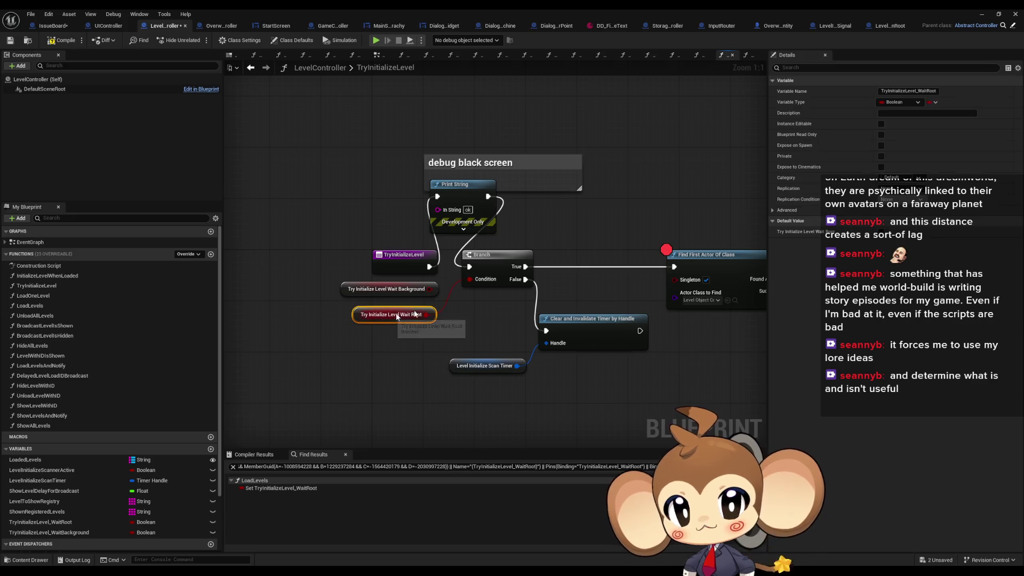
# Step: Remove the breakpoint from Find First Actor Of Class and return to the level editor
pyautogui.scroll(-2, 521, 327)
pyautogui.moveTo(612, 328); pyautogui.dragTo(385, 305)
pyautogui.scroll(2, 526, 324)
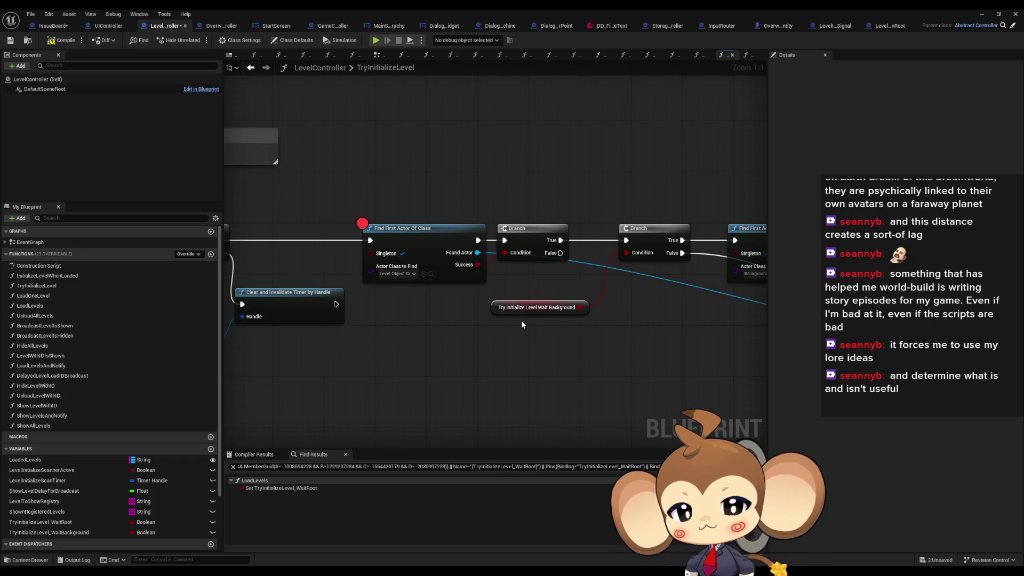
pyautogui.moveTo(548, 328)
pyautogui.mouseDown()
pyautogui.moveTo(481, 319)
pyautogui.moveTo(733, 292)
pyautogui.moveTo(572, 287)
pyautogui.moveTo(357, 258)
pyautogui.moveTo(396, 220)
pyautogui.moveTo(343, 254)
pyautogui.moveTo(396, 257)
pyautogui.mouseUp()
pyautogui.rightClick(602, 224)
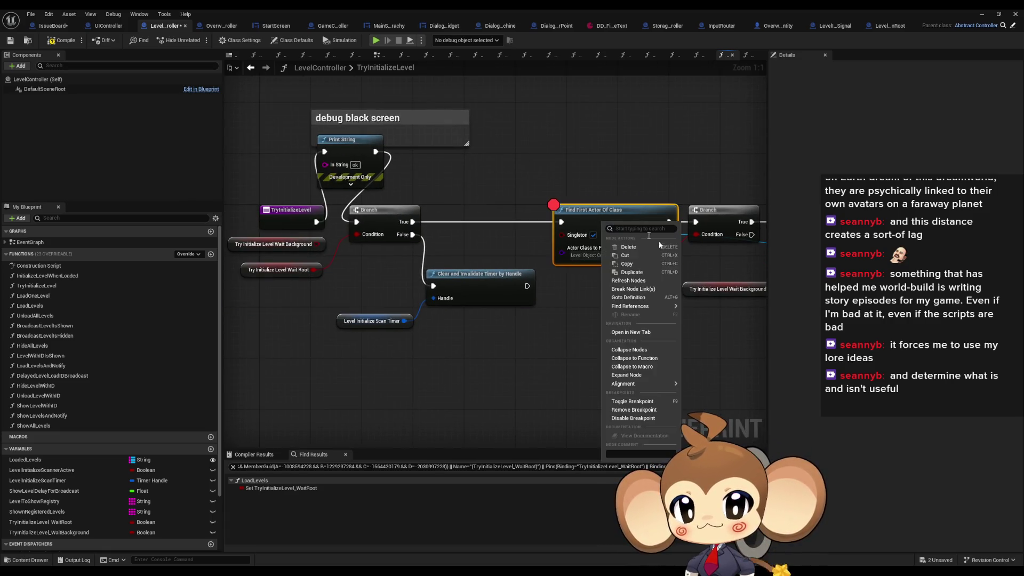
pyautogui.click(634, 409)
pyautogui.click(982, 14)
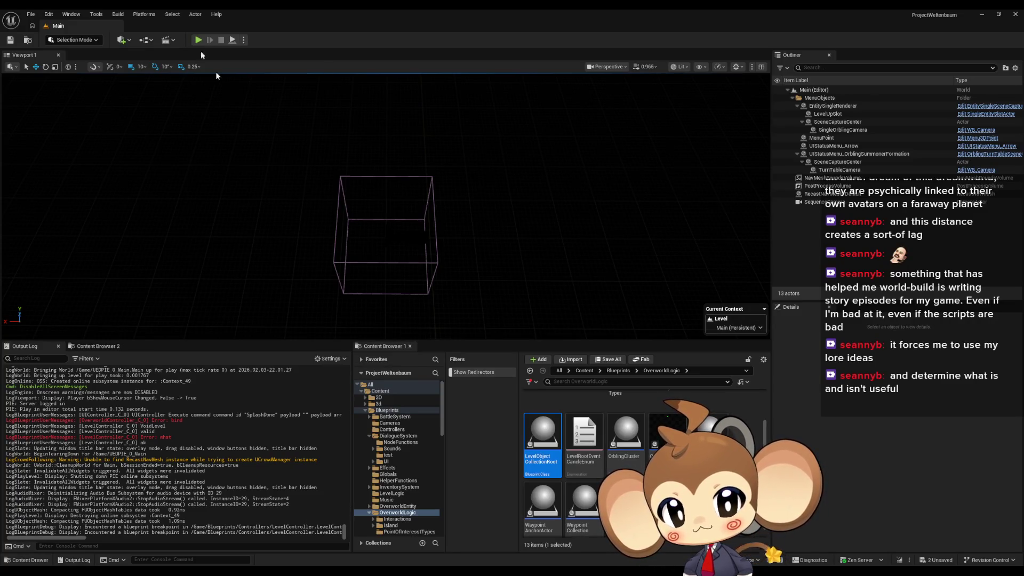
# Step: Start play and remove the breakpoint on the FadeExitDelayToInitializeNavMesh event
pyautogui.moveTo(420, 571)
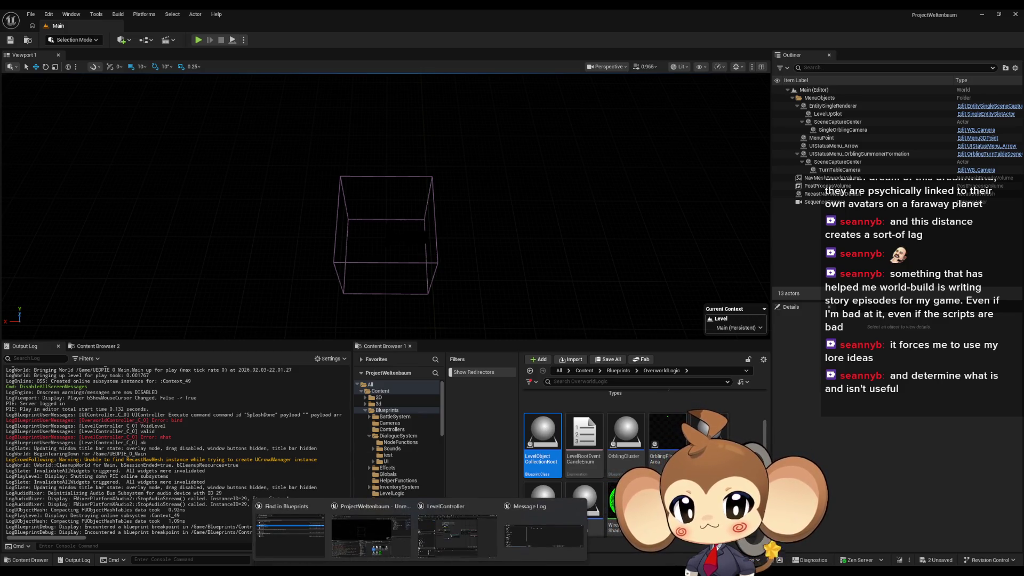
pyautogui.click(197, 41)
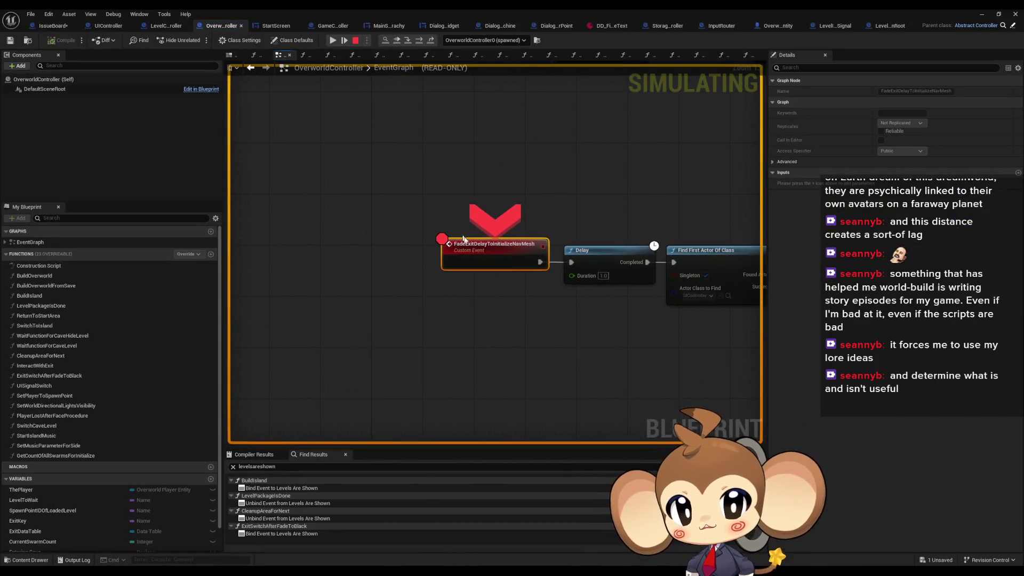
pyautogui.rightClick(482, 251)
pyautogui.click(526, 326)
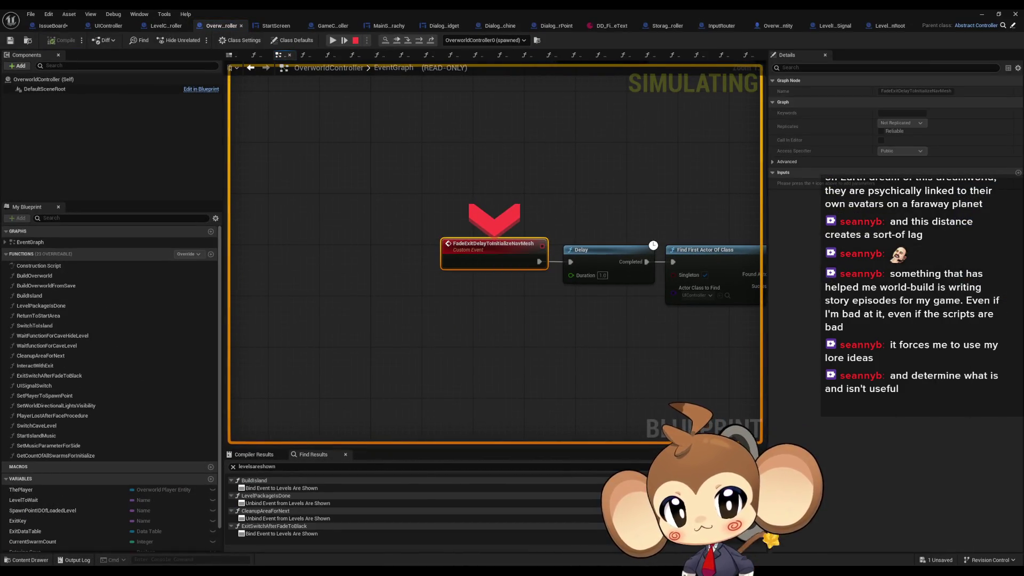
pyautogui.click(982, 14)
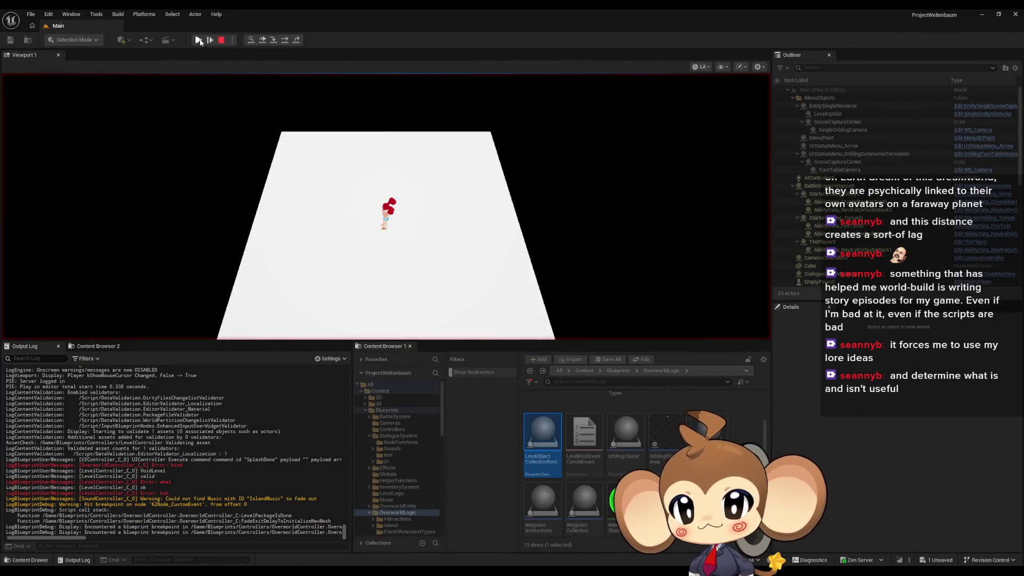
# Step: Resume, move north, remove the Movement North breakpoint, step into MovementNorth, then stop play
pyautogui.click(198, 40)
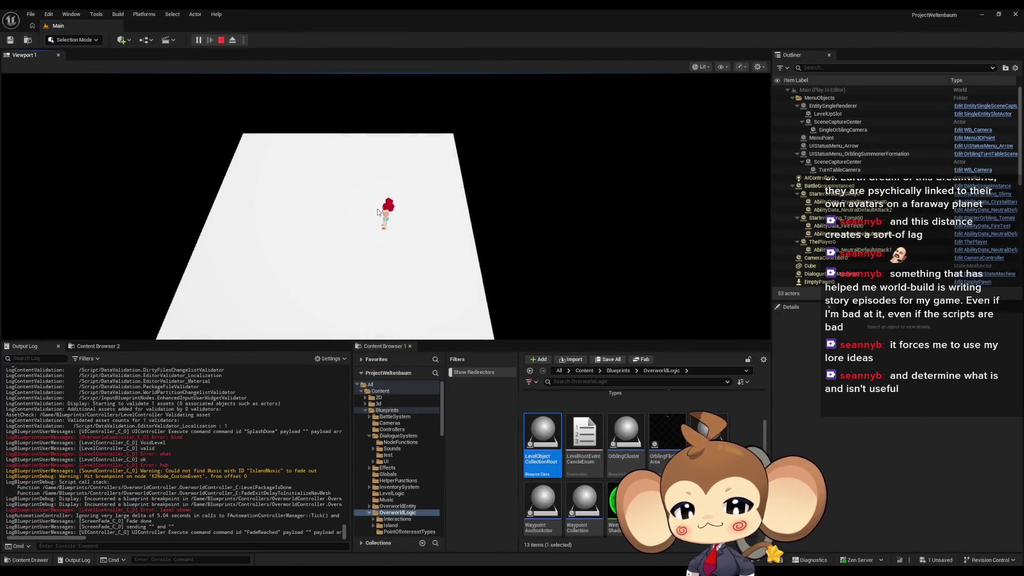
pyautogui.press('w')
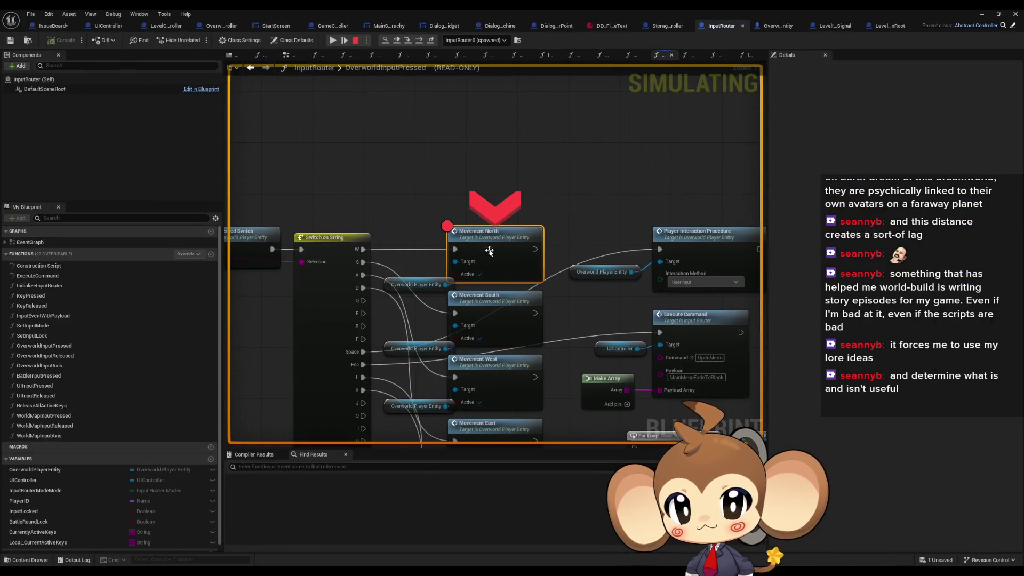
pyautogui.rightClick(490, 252)
pyautogui.click(538, 321)
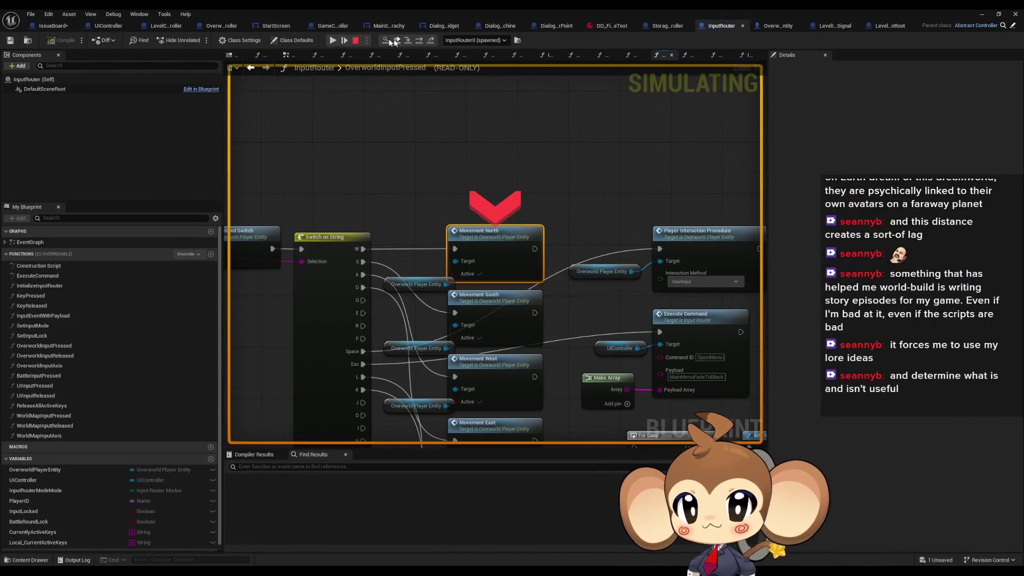
pyautogui.click(350, 39)
pyautogui.click(354, 40)
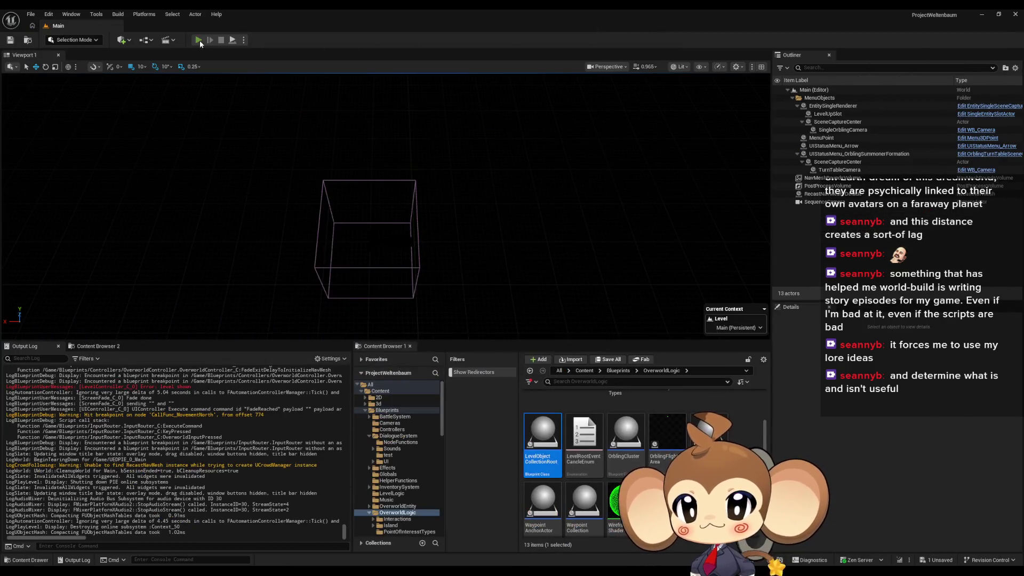
# Step: Start a new play session and bring up the IssueBoard EventGraph with its task notes
pyautogui.click(198, 40)
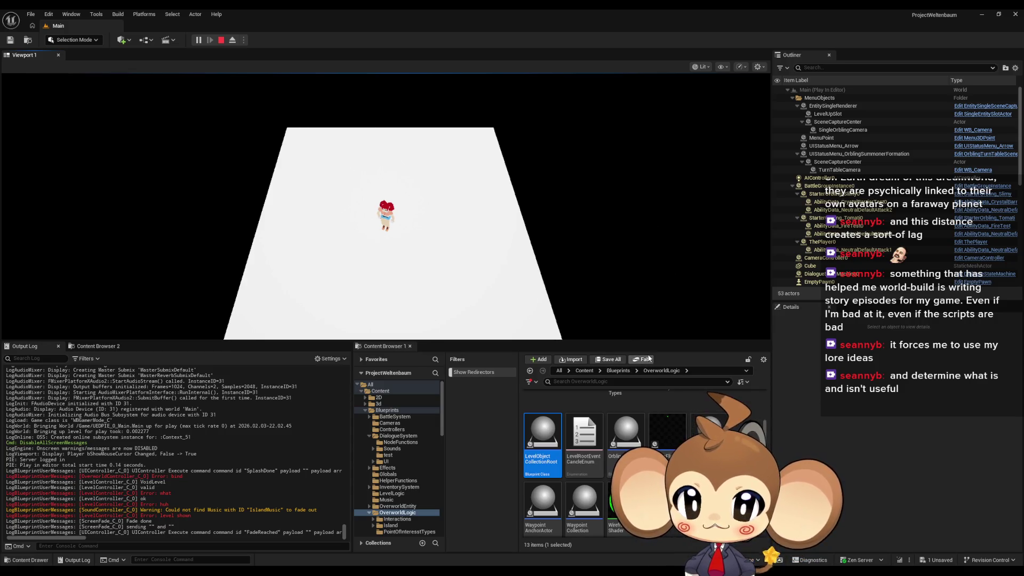
pyautogui.moveTo(174, 574)
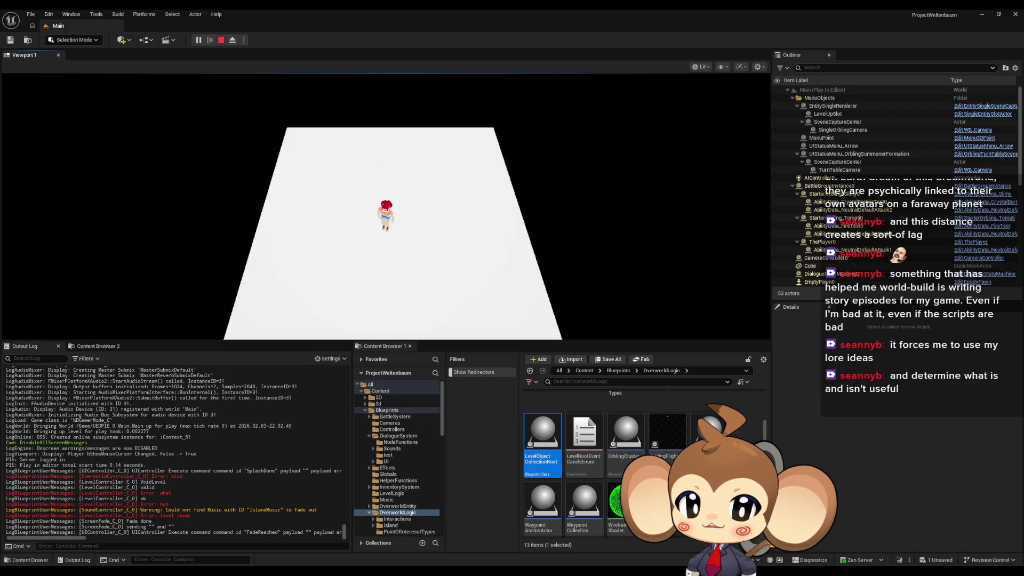
pyautogui.moveTo(419, 570)
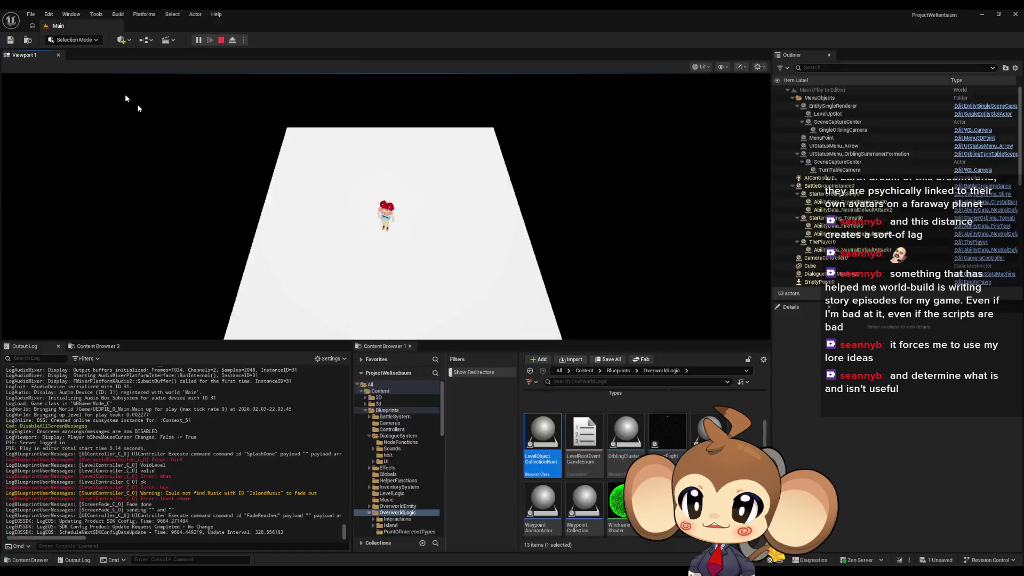
pyautogui.click(58, 27)
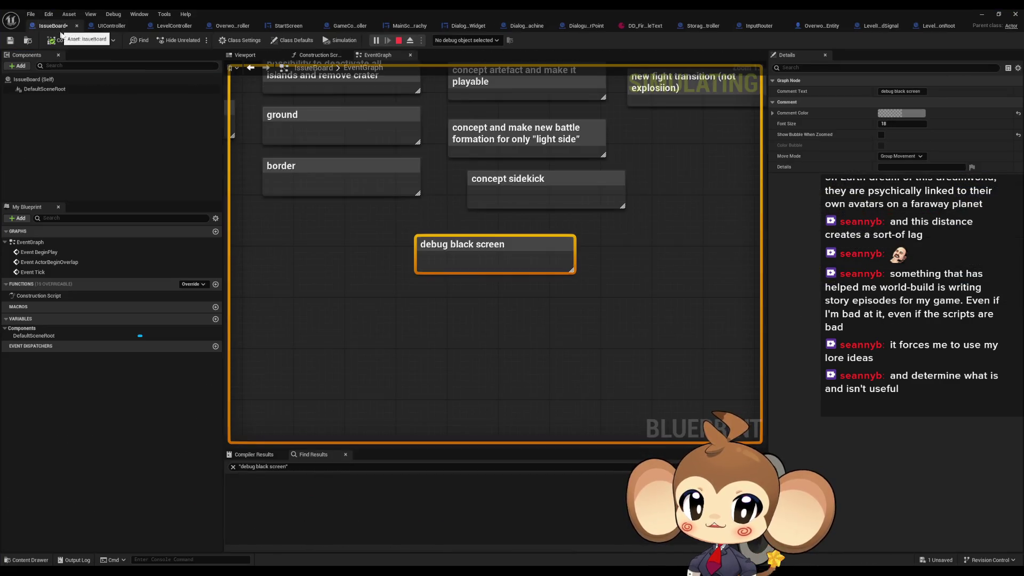
# Step: Add a 'level bundles' comment in empty space just above the Autosave feature note
pyautogui.click(612, 306)
pyautogui.scroll(-4, 613, 342)
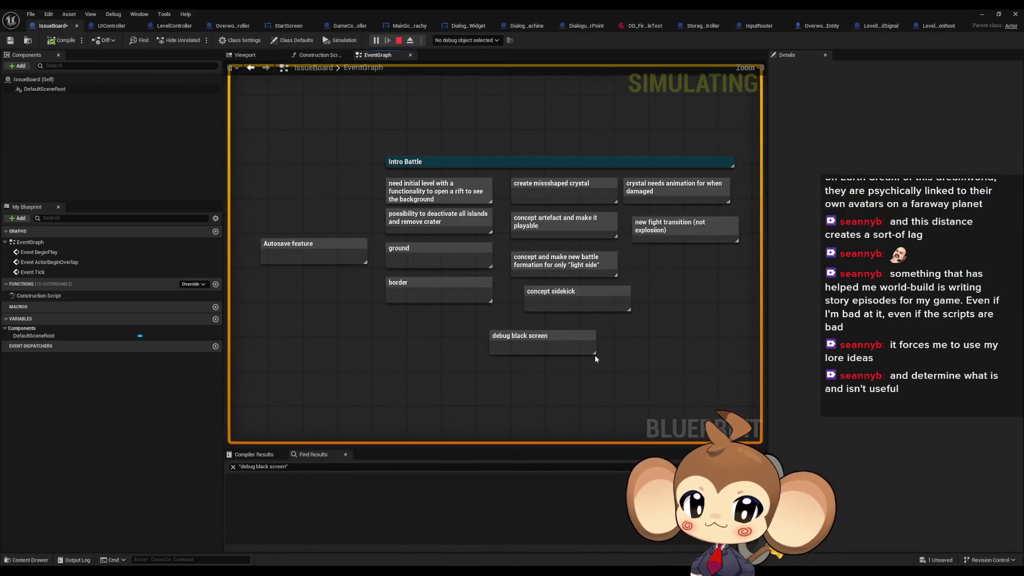
pyautogui.click(312, 250)
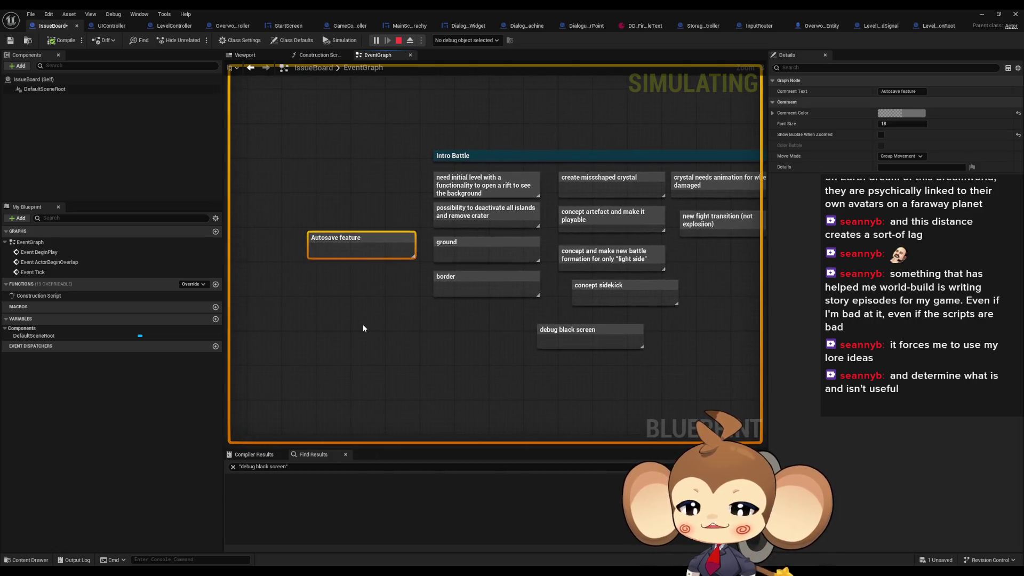
pyautogui.click(363, 328)
pyautogui.scroll(2, 364, 327)
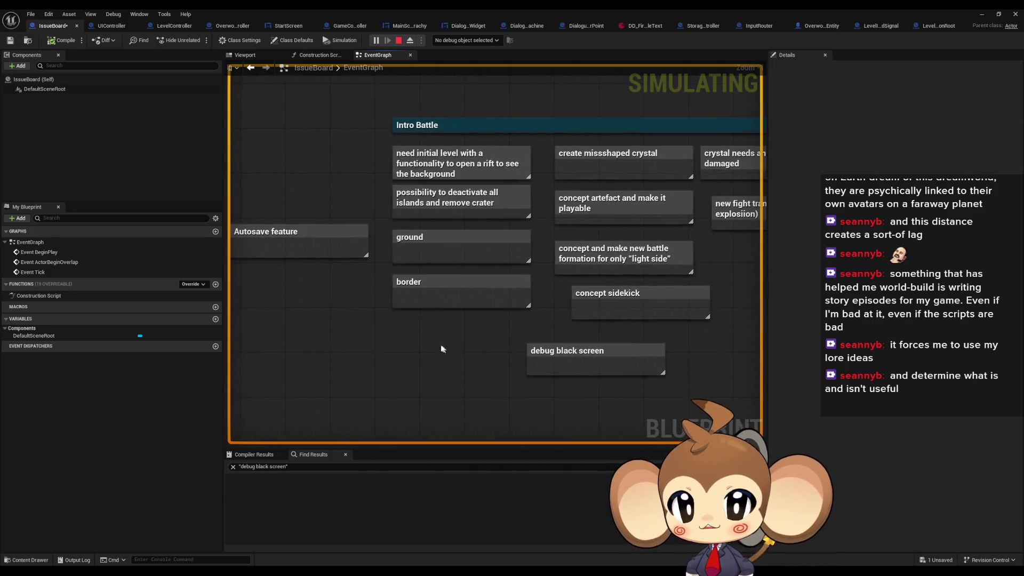
pyautogui.moveTo(442, 349)
pyautogui.mouseDown()
pyautogui.moveTo(359, 324)
pyautogui.moveTo(377, 165)
pyautogui.mouseUp()
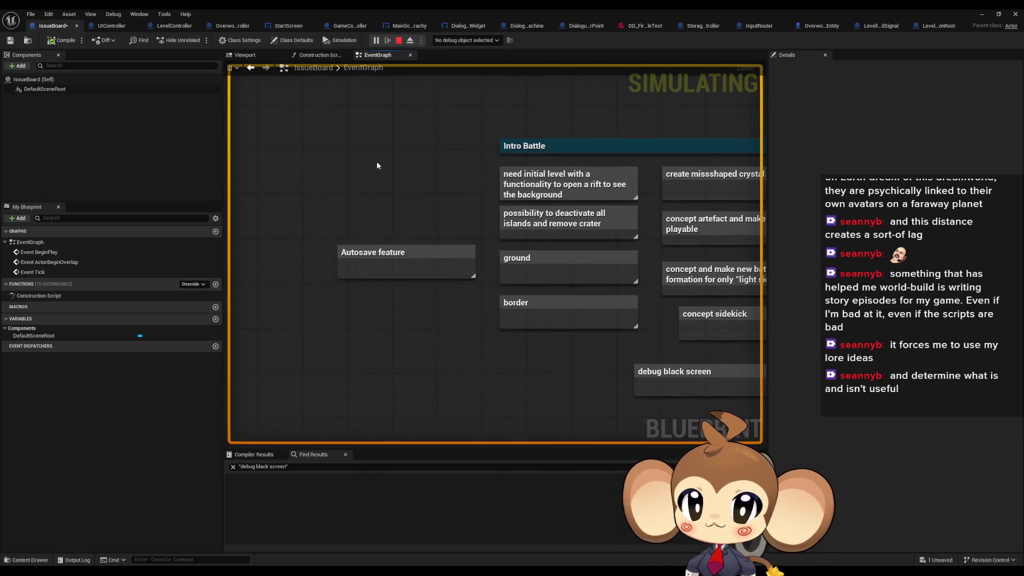
pyautogui.write('c')
pyautogui.write('leve')
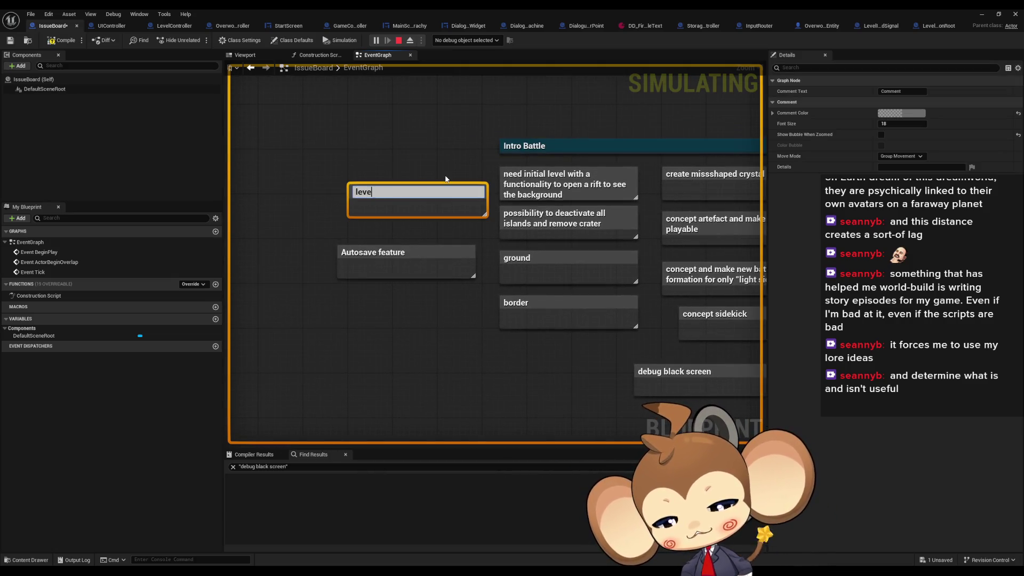
pyautogui.write('l bundles')
pyautogui.press('Return')
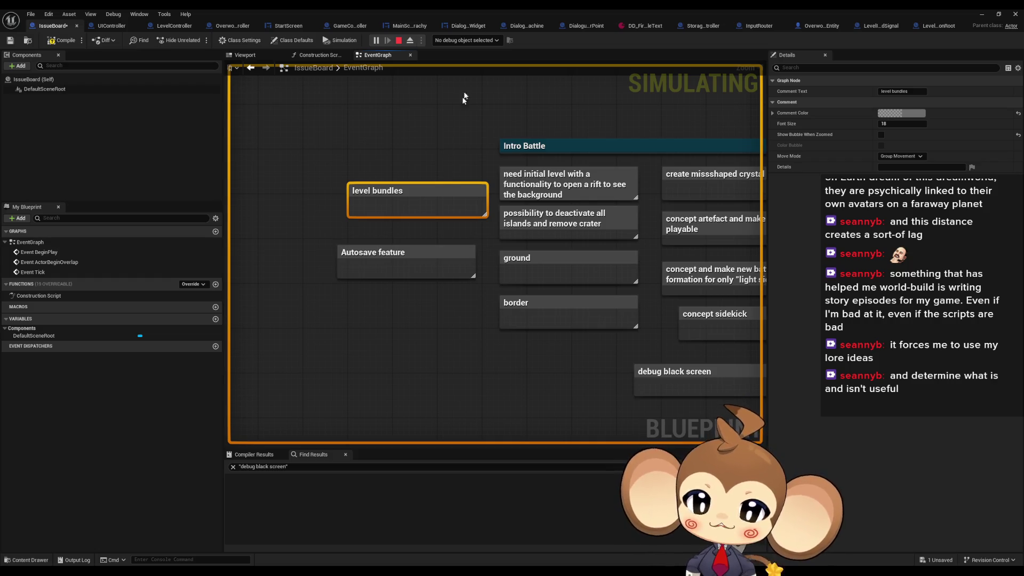
pyautogui.click(450, 150)
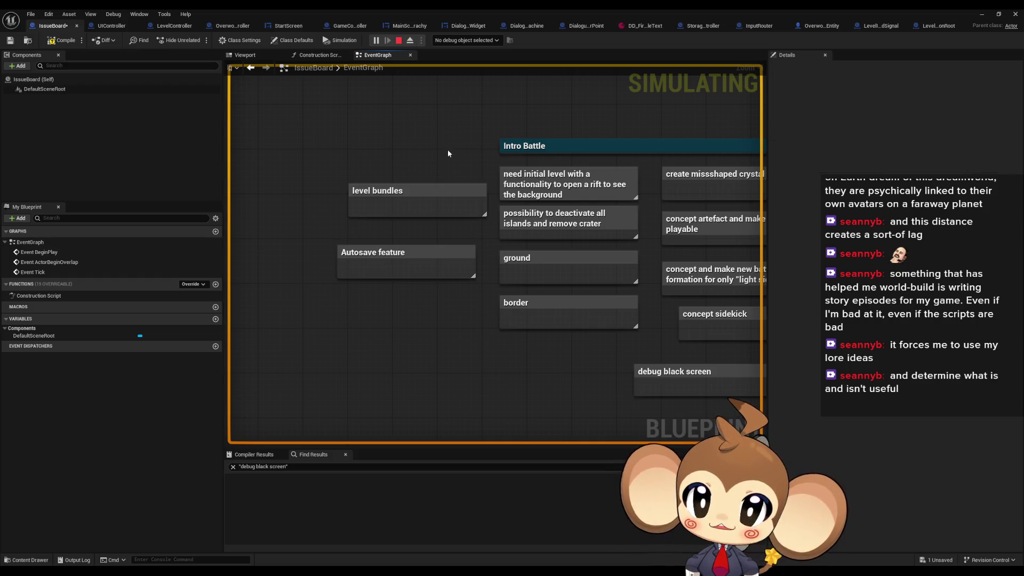
pyautogui.scroll(-1, 447, 150)
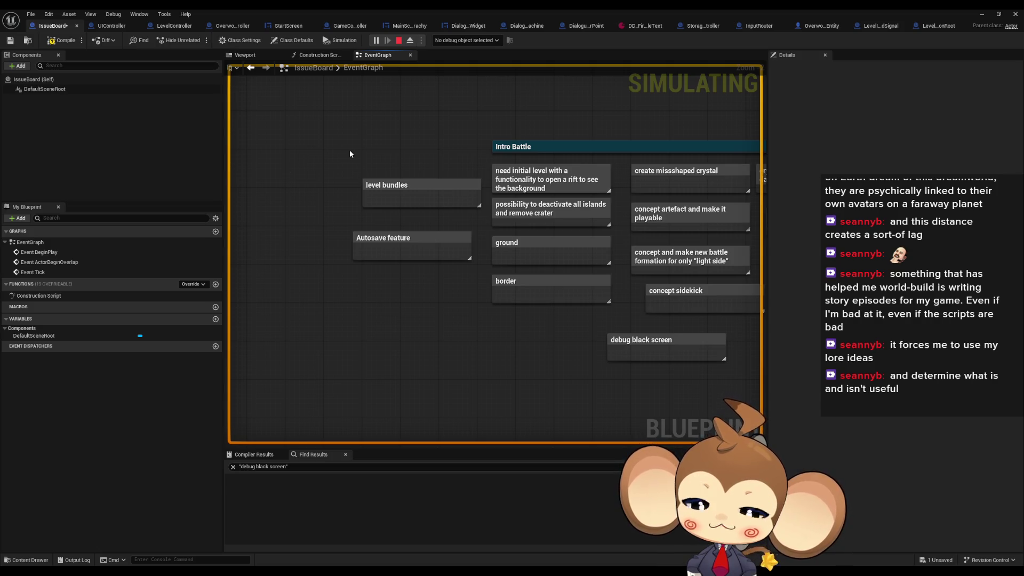
pyautogui.moveTo(349, 154); pyautogui.dragTo(364, 172)
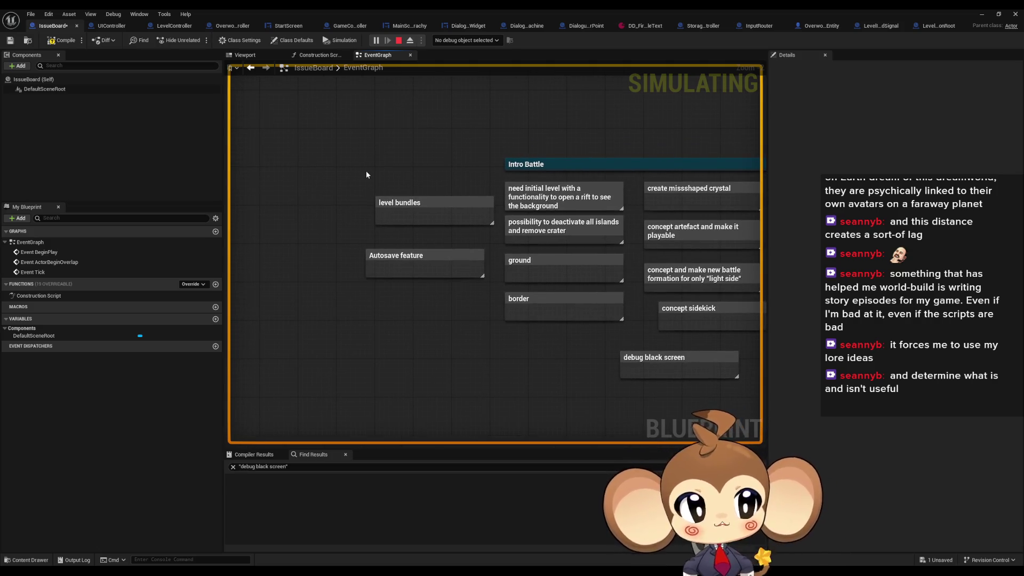